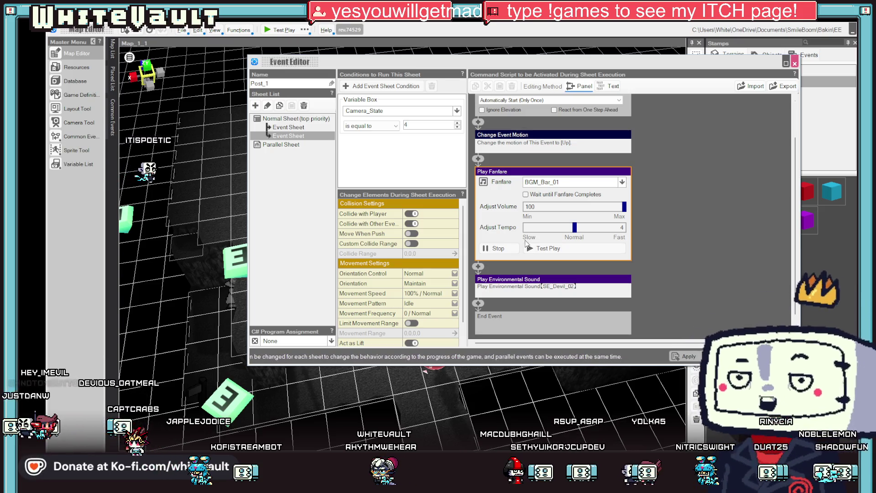
Step: Replace the Play Fanfare command with a Play Sound Effect command (SE_Cursor_01) from Sounds
right_click(511, 174)
click(534, 215)
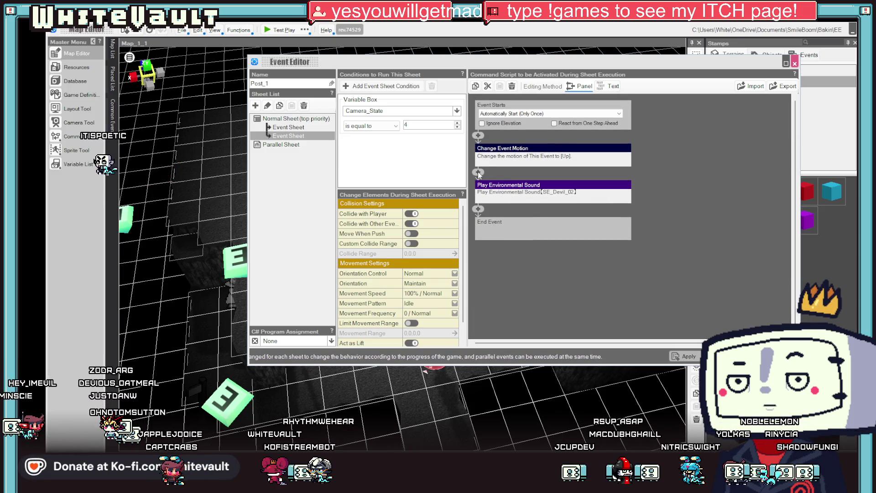
click(478, 173)
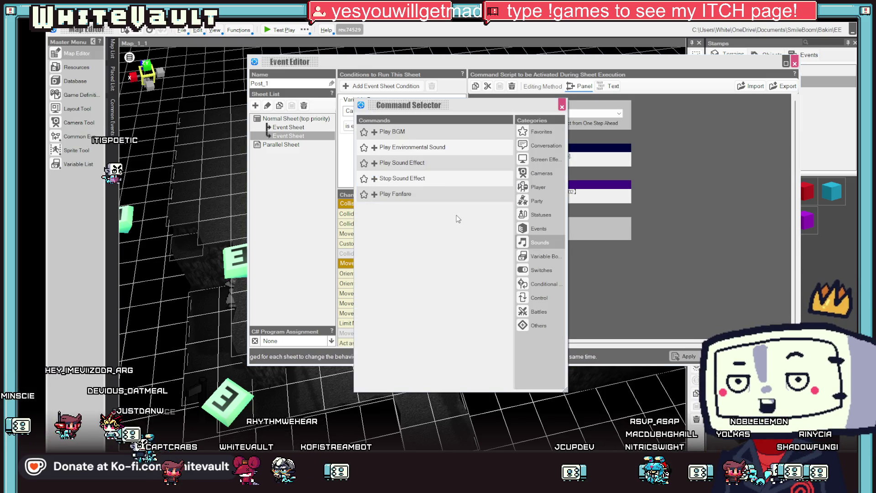
click(438, 162)
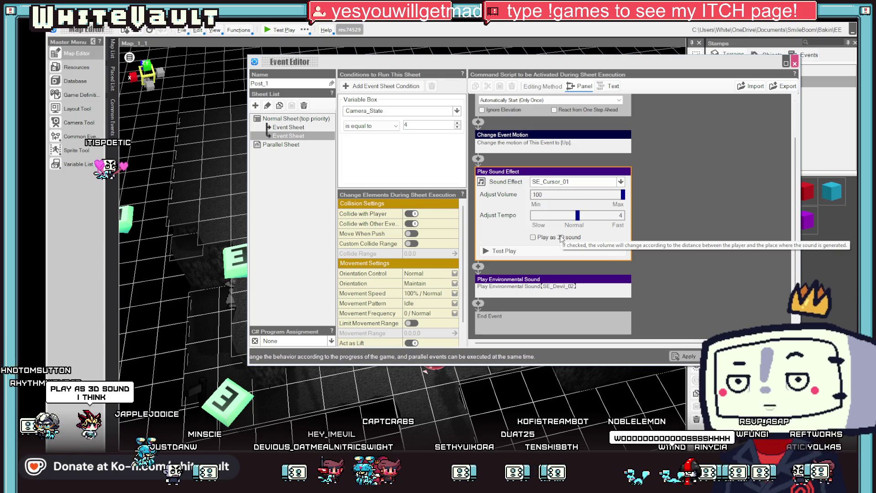
Step: Set the sound effect to play as 3D sound and delete the Play Environmental Sound command
click(561, 237)
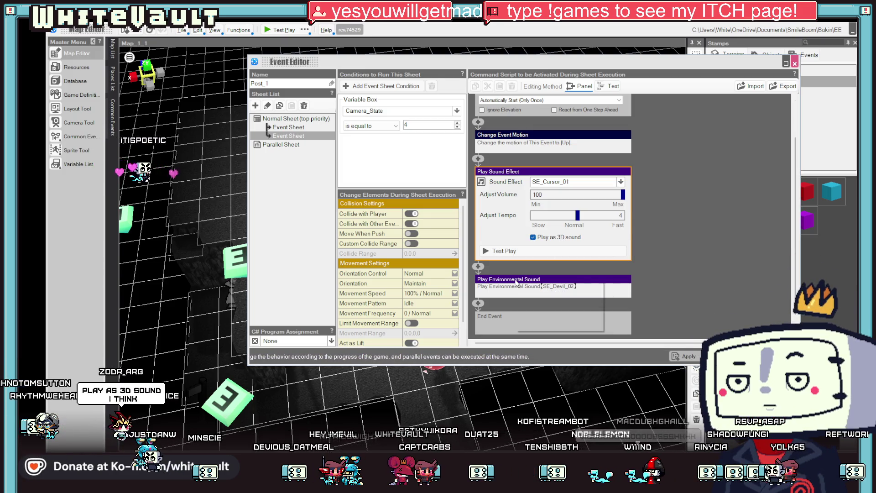
right_click(516, 282)
click(558, 329)
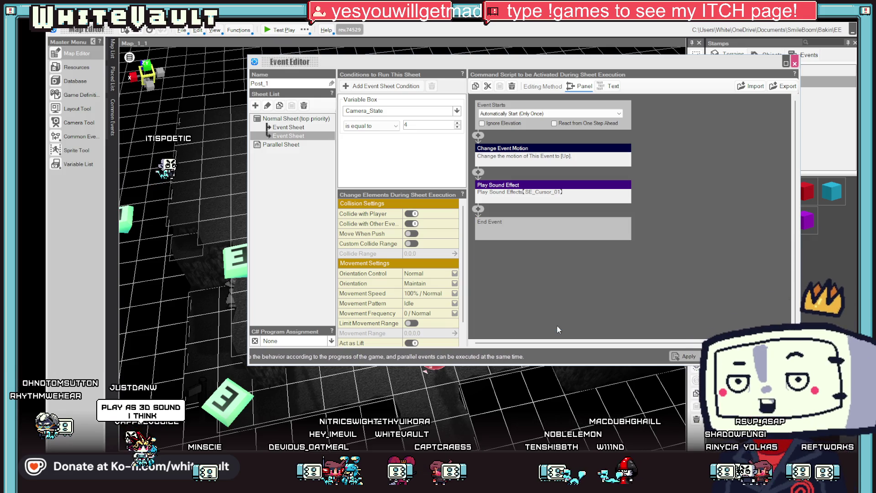
Step: Pick SE_Devil_02 in Play Sound Effect's asset picker, confirm it, and close the Event Editor
click(563, 191)
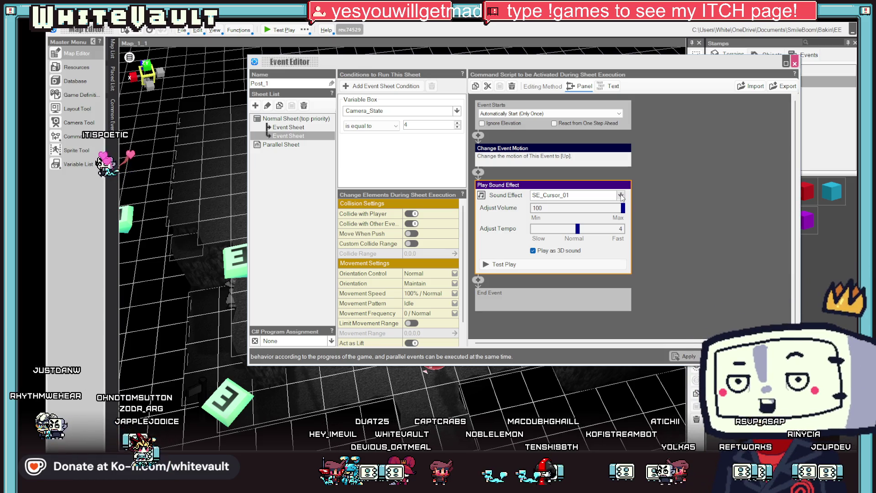
click(598, 195)
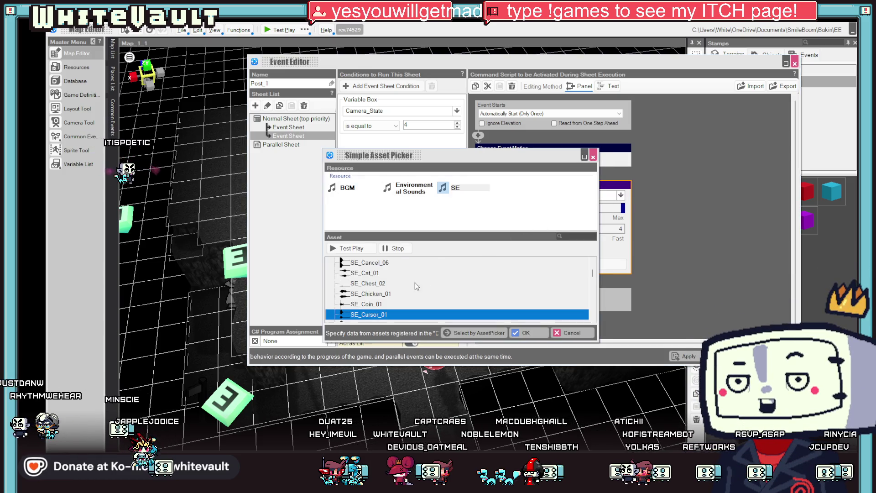
scroll(392, 301, down, 5)
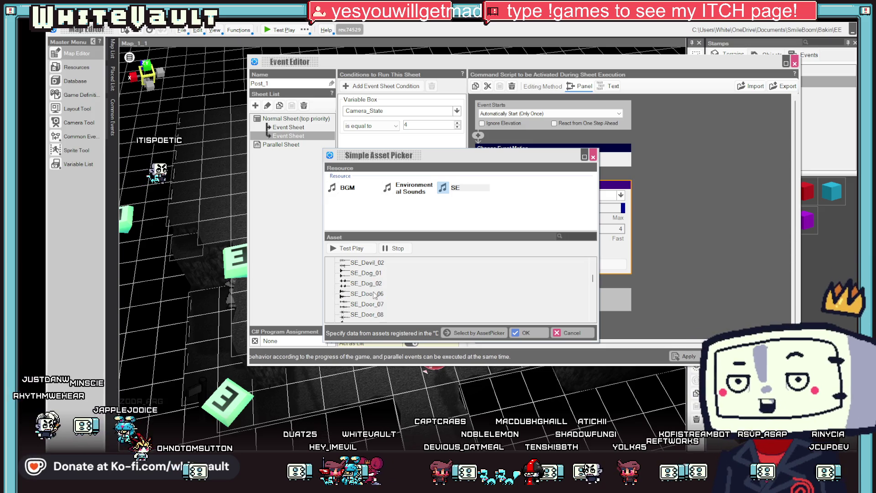
click(365, 265)
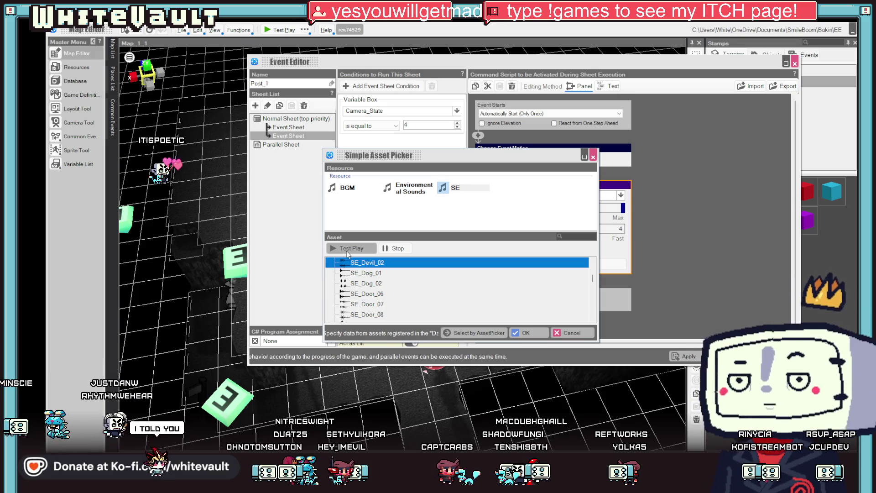
click(524, 334)
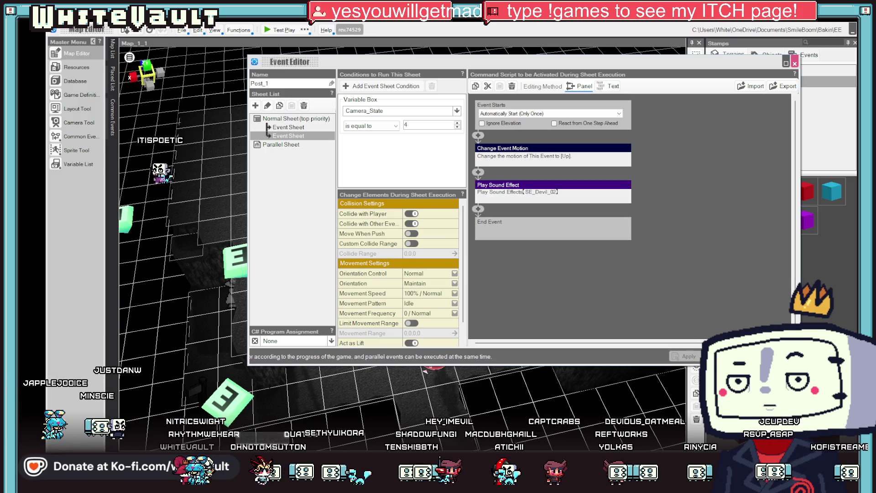
click(690, 357)
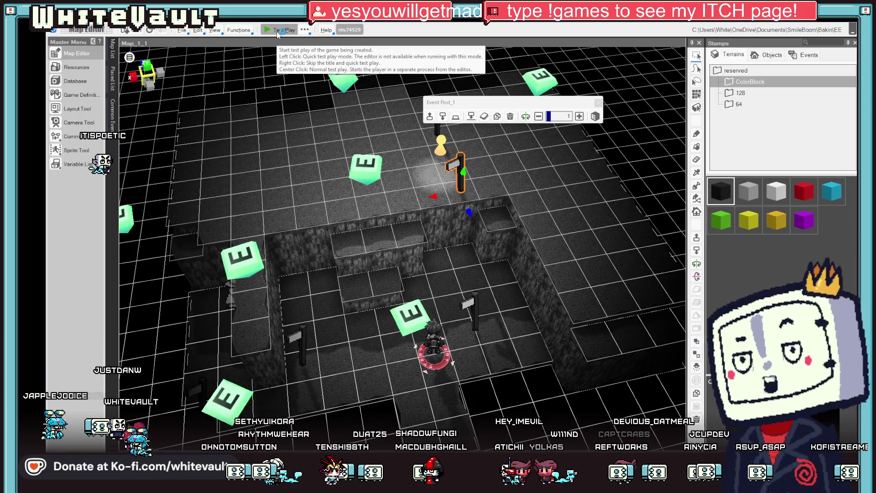
click(276, 30)
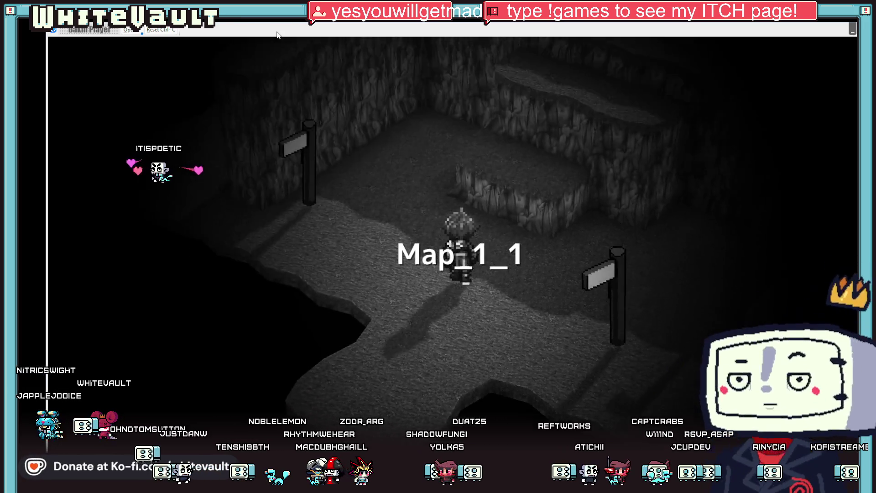
key(Up)
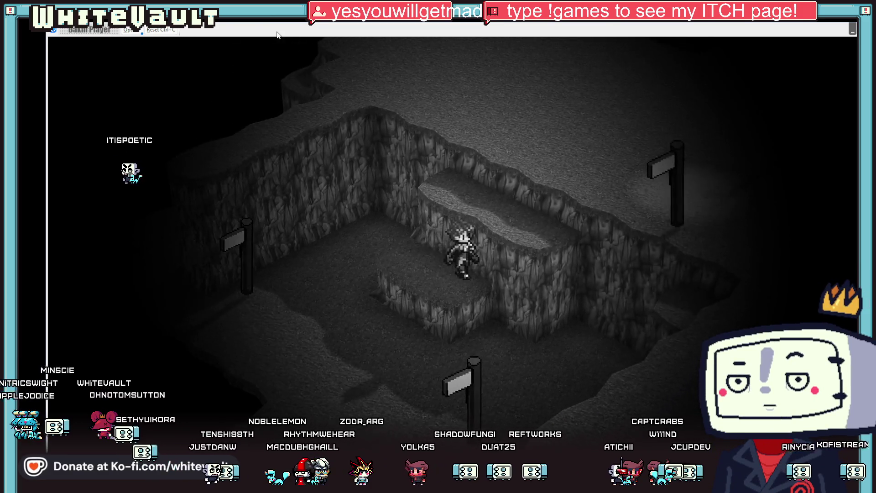
key(Up)
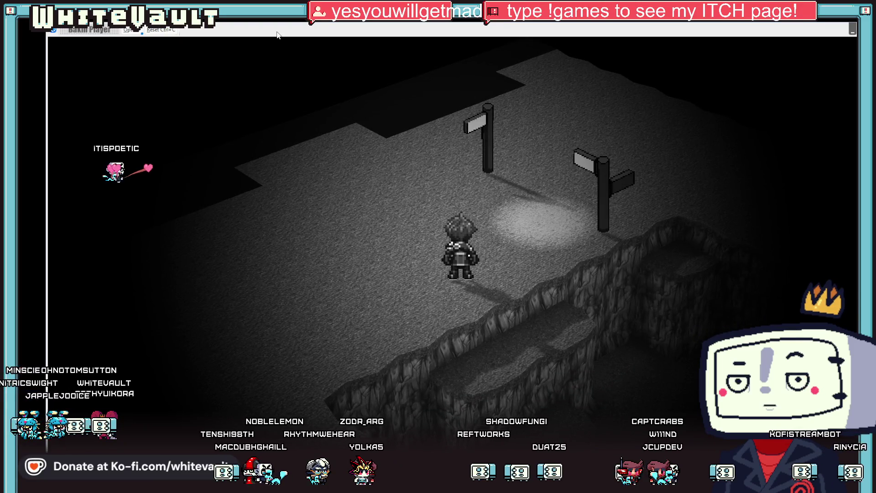
key(Right)
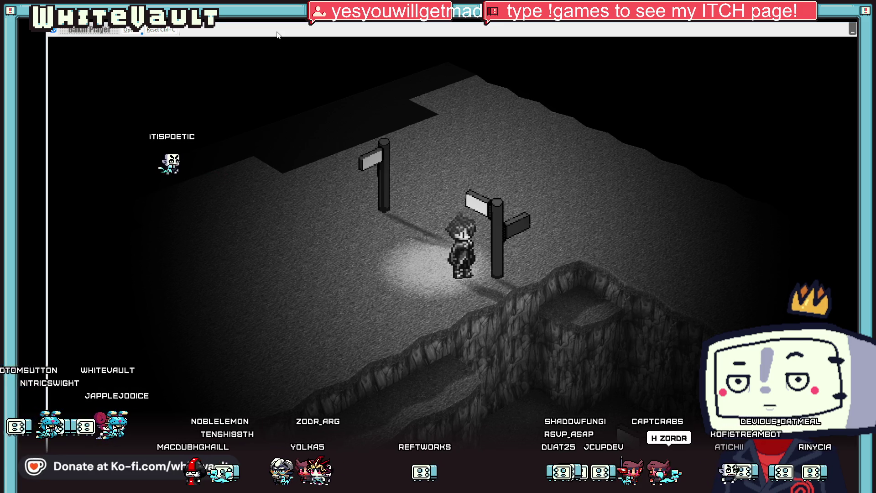
key(Left)
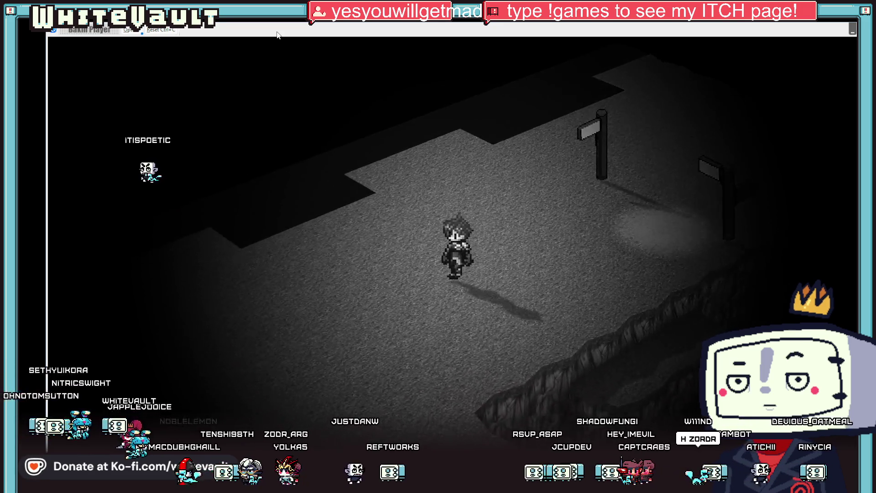
key(Left)
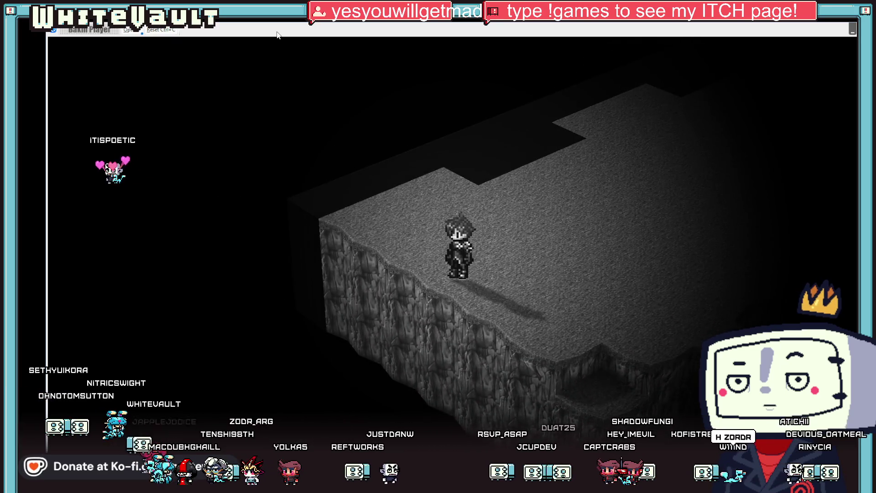
key(Left)
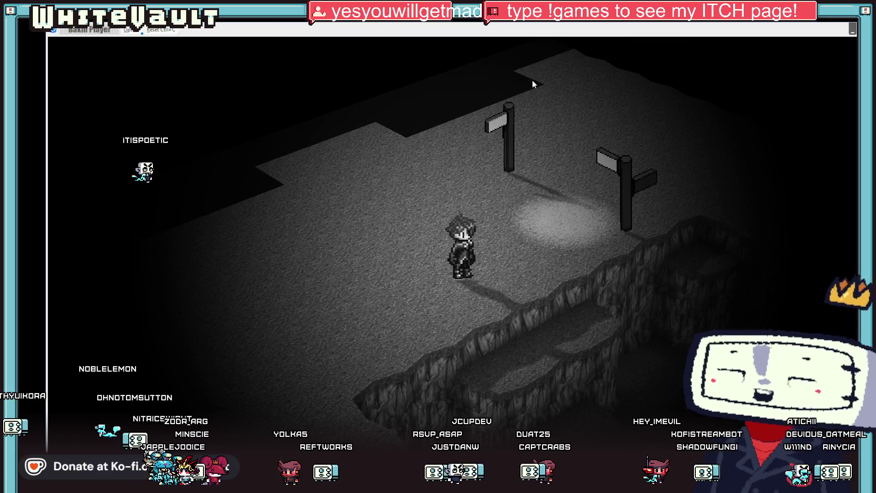
key(alt+F4)
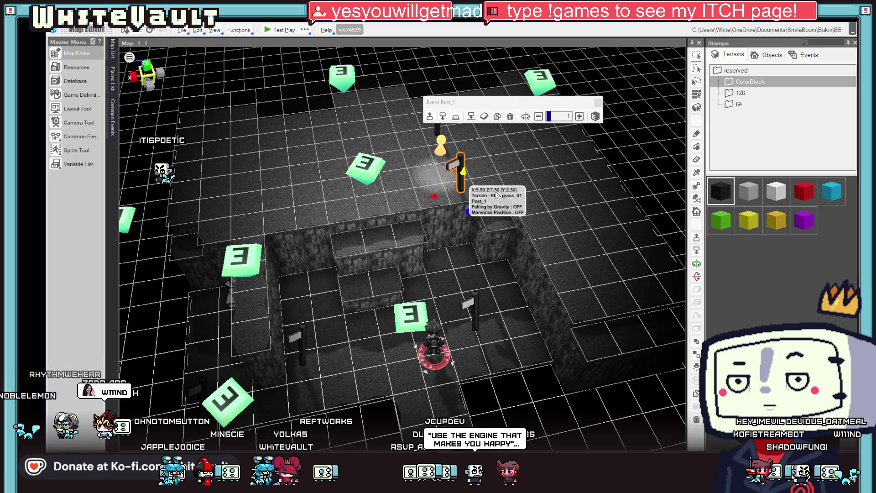
Step: Set Post_1's Event Starts to Automatically Start (Repeat in Parallel), check the sound command, and close
double_click(495, 193)
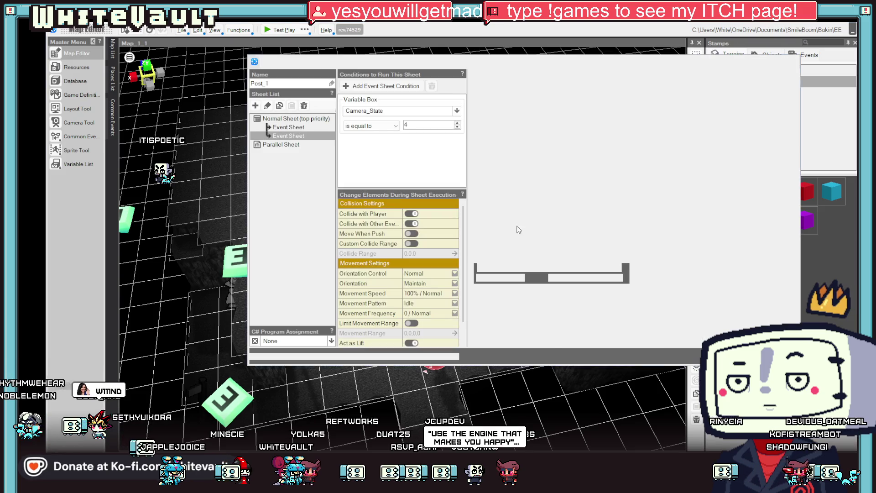
click(536, 115)
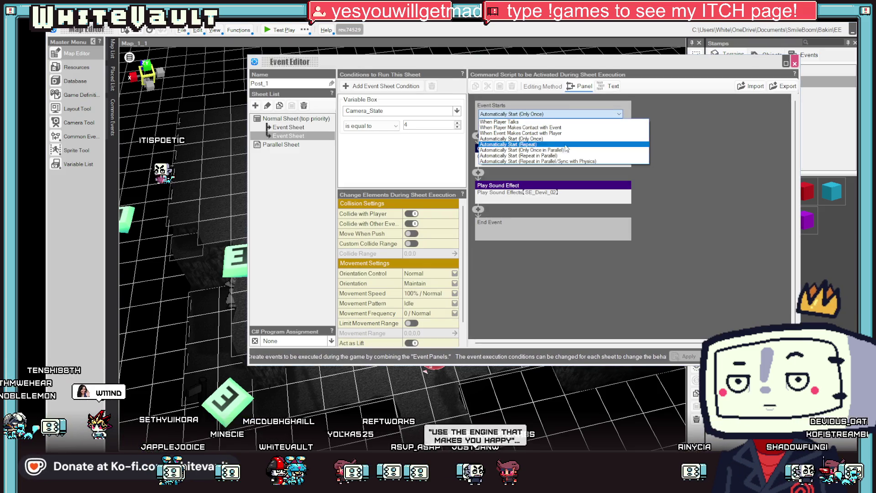
click(569, 156)
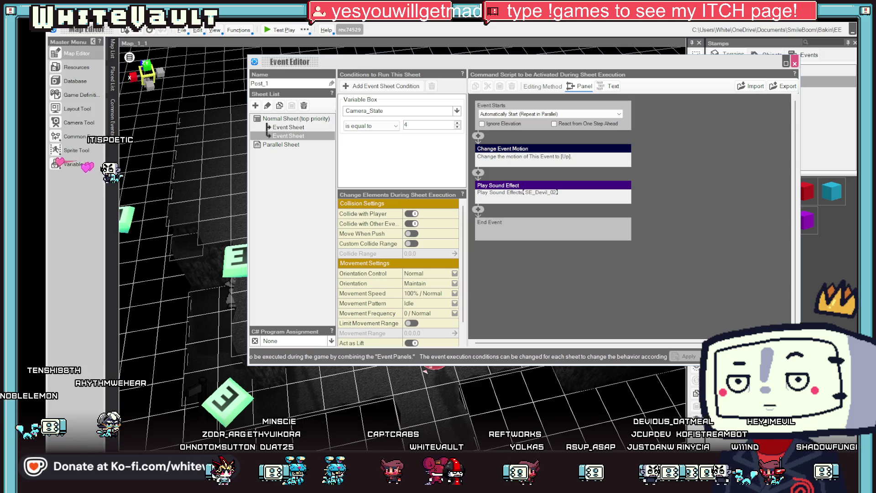
click(532, 187)
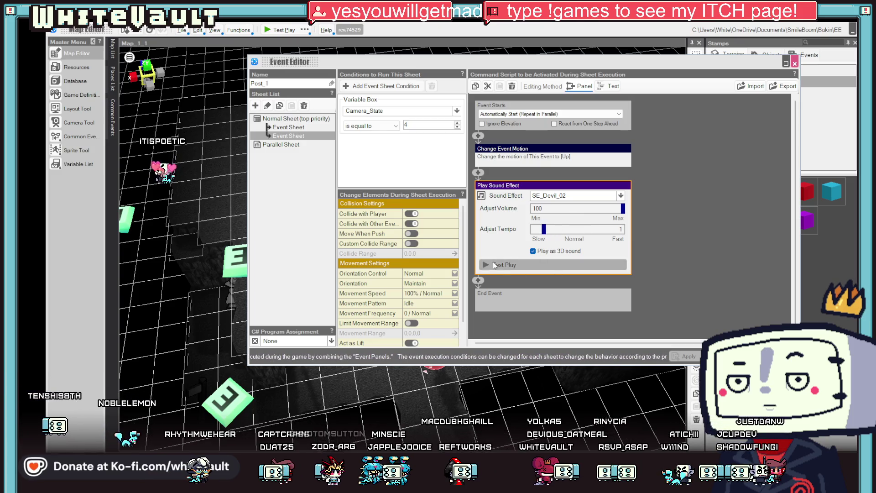
key(Escape)
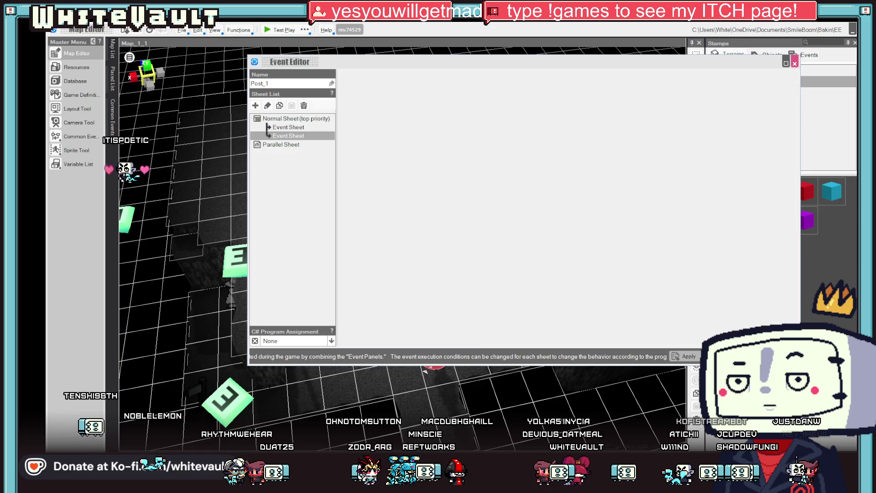
Step: Start a test play and walk the character up past the signposts onto the cliff ledge
click(280, 30)
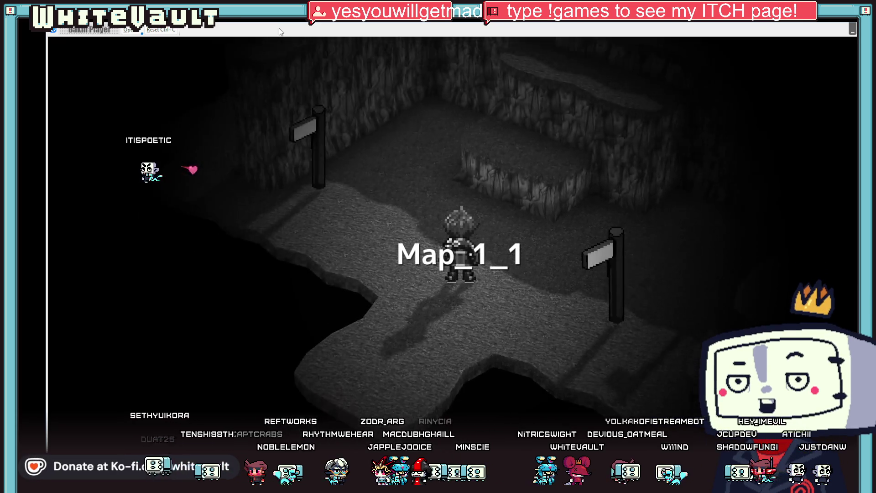
key(Up)
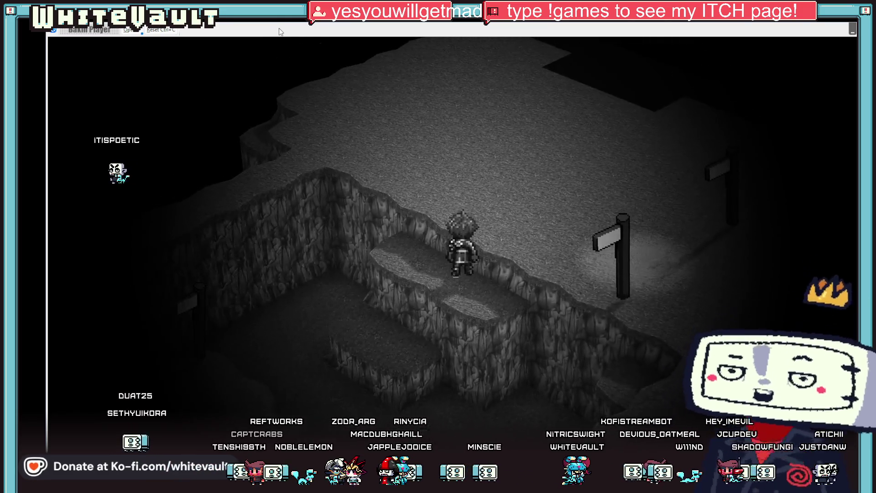
key(Up)
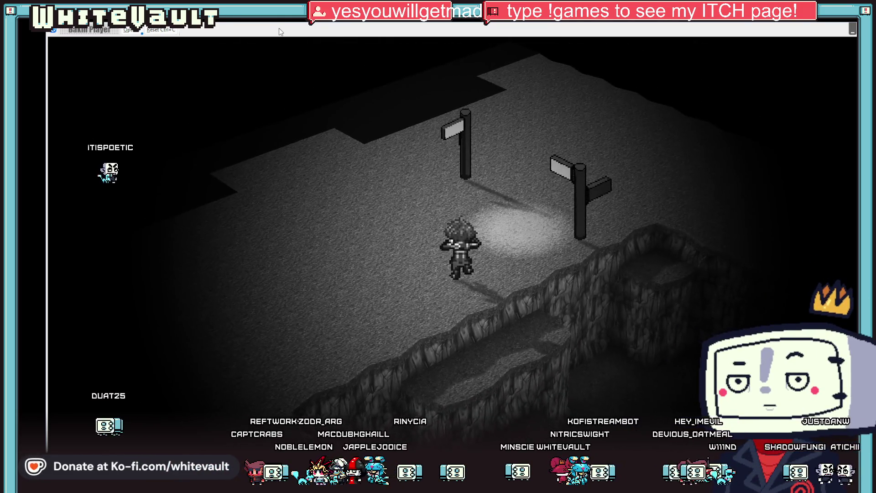
key(Left)
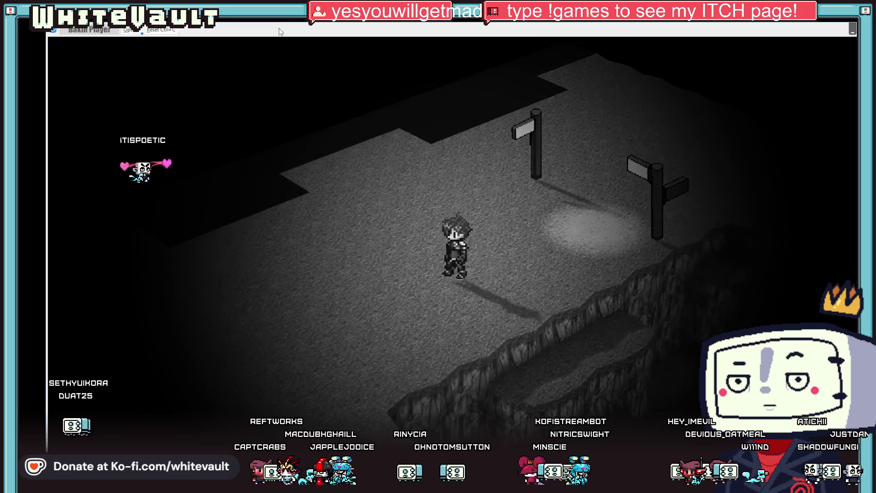
key(Up)
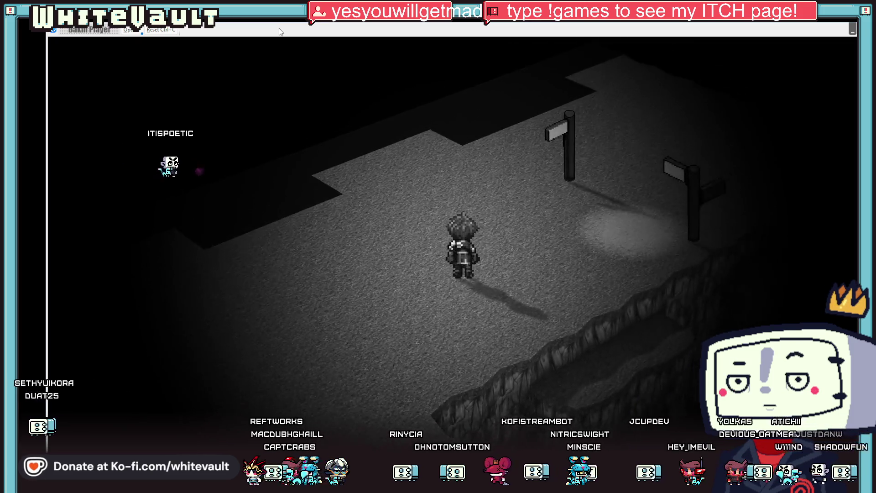
key(Right)
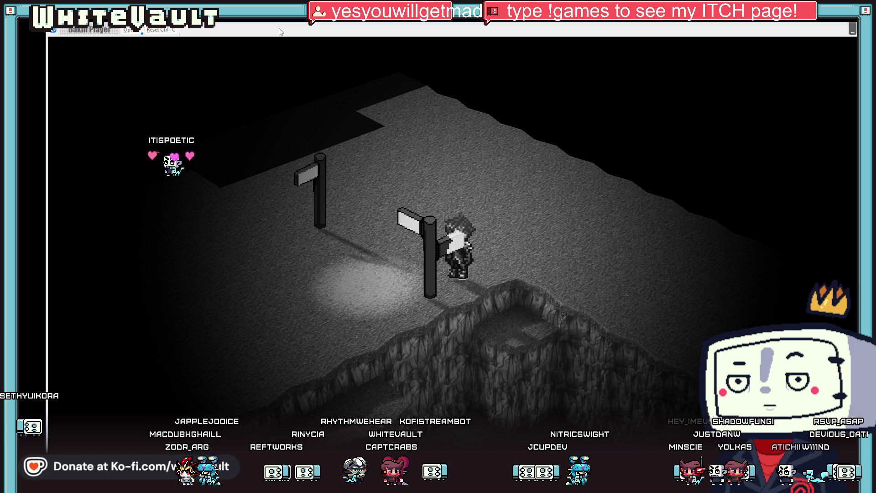
key(Right)
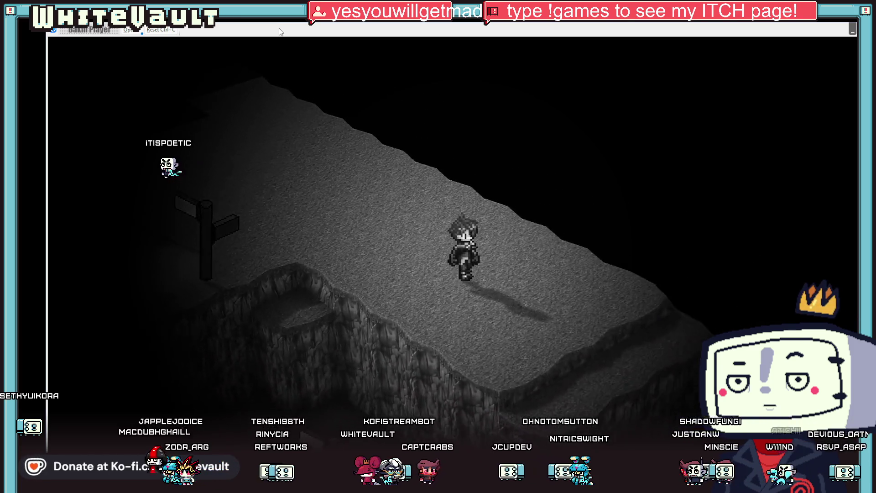
key(Up)
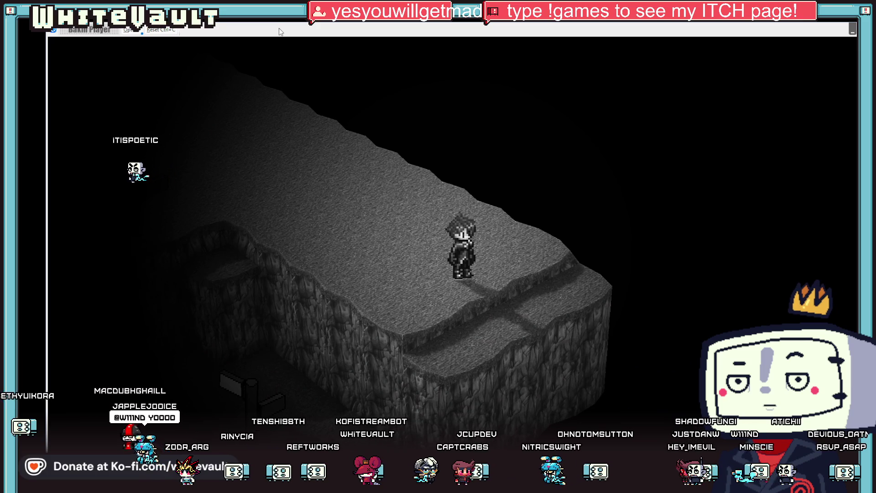
key(Up)
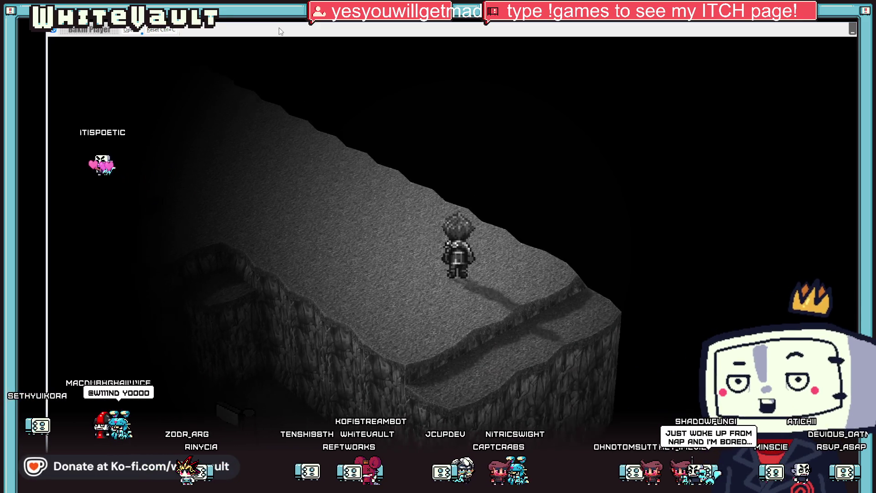
key(Up)
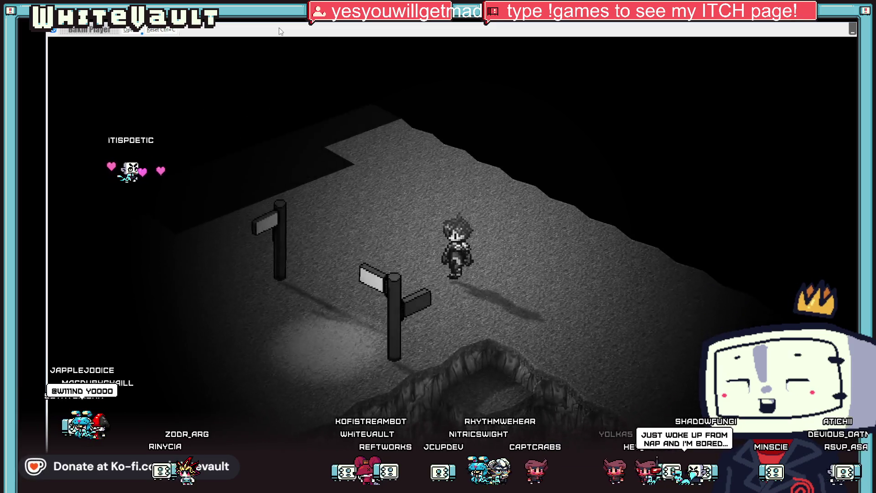
key(Down)
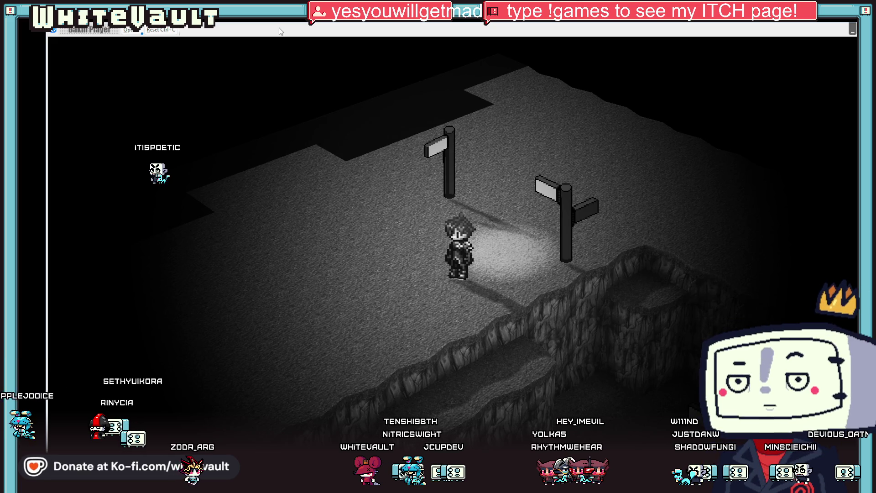
Step: Walk the character back and forth around the signposts and along the raised ledge
key(Up)
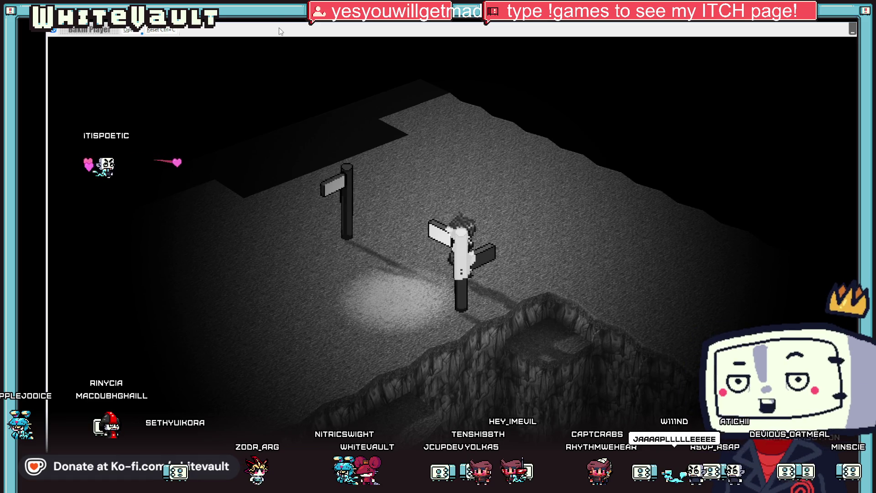
key(Right)
key(Right)
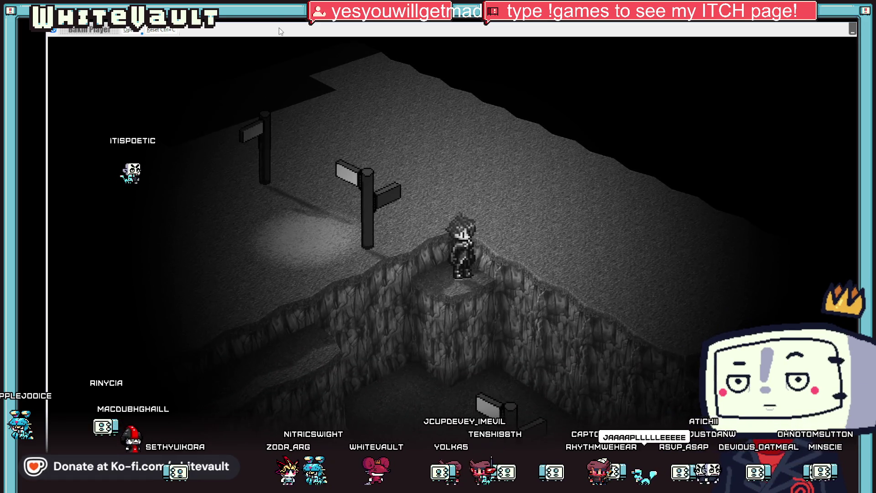
key(Left)
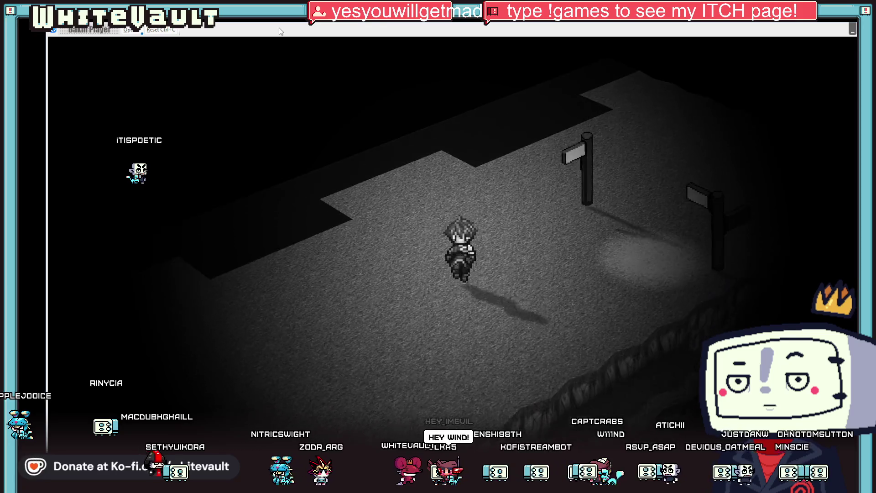
key(Up)
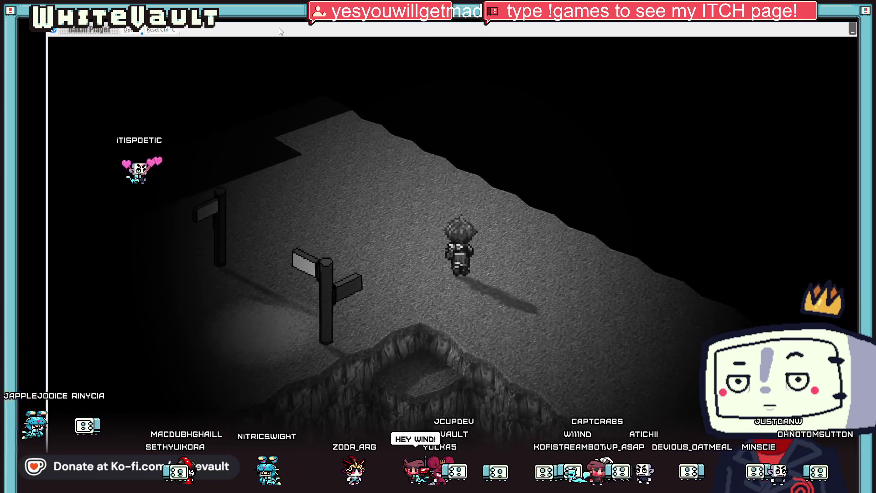
key(Left)
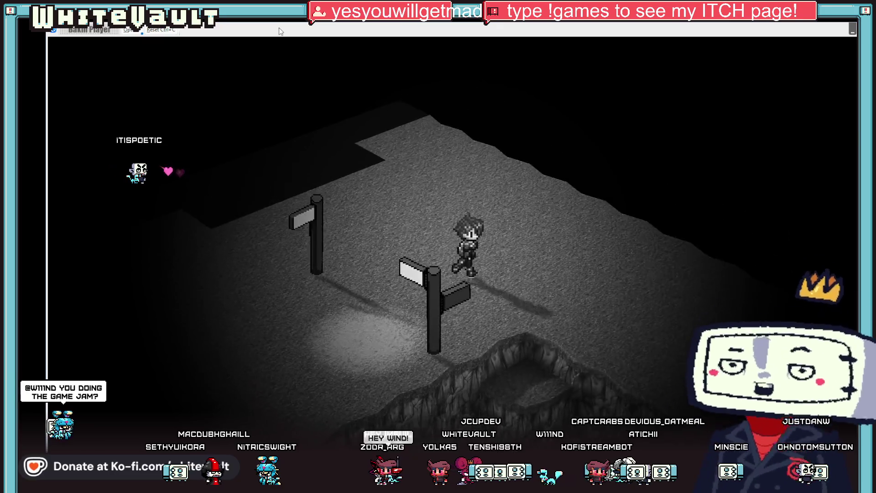
key(Right)
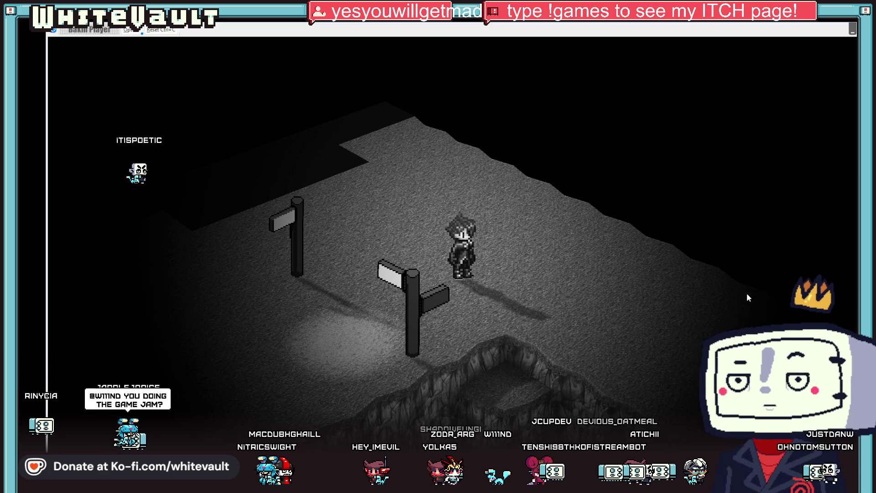
key(Right)
key(Right)
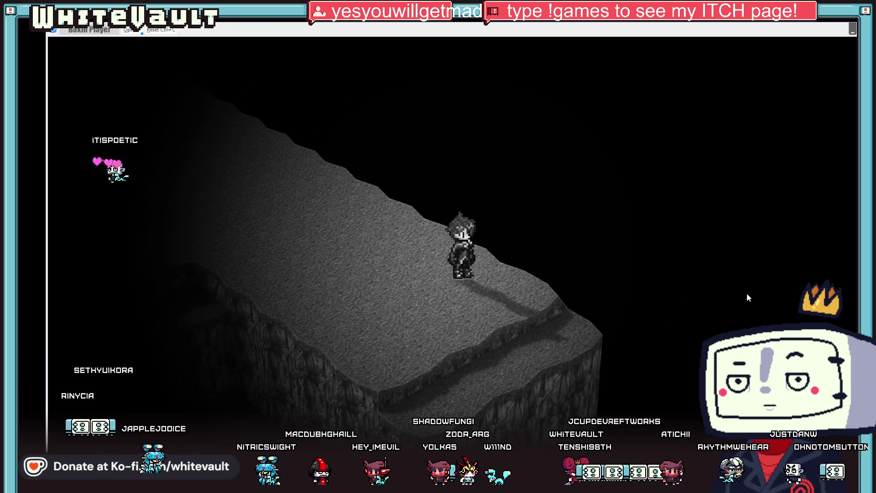
key(Left)
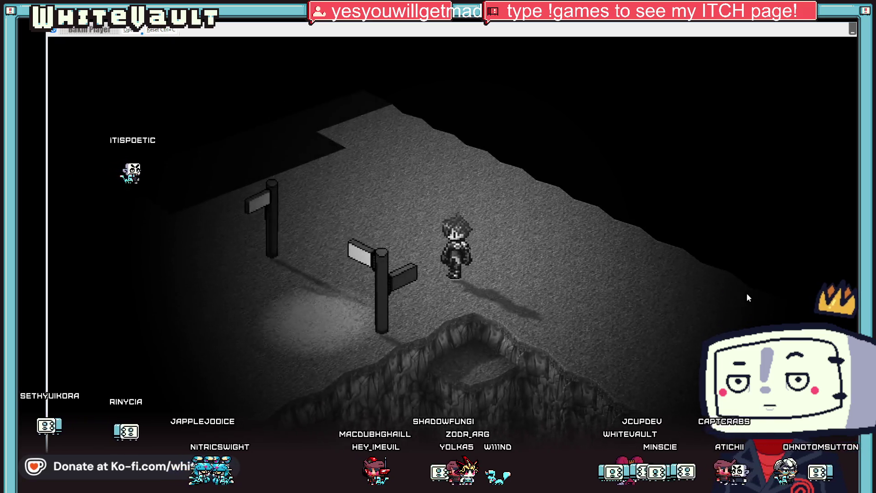
key(Left)
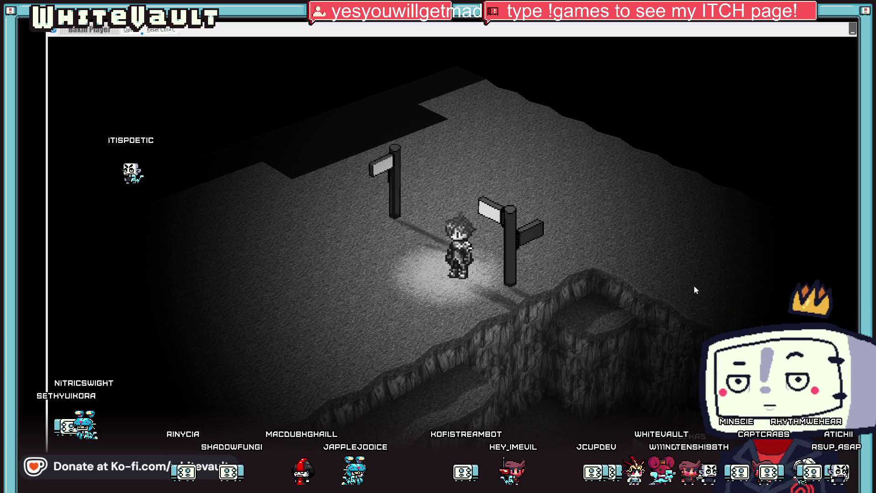
key(Left)
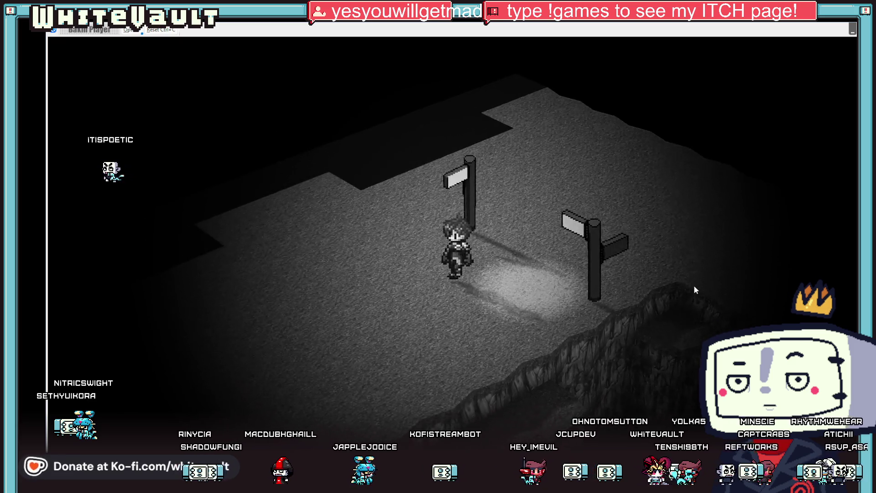
key(Left)
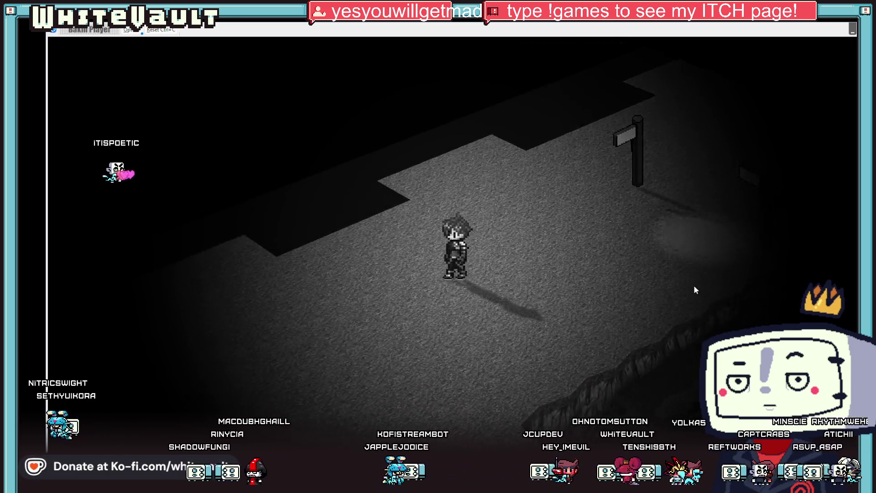
key(Left)
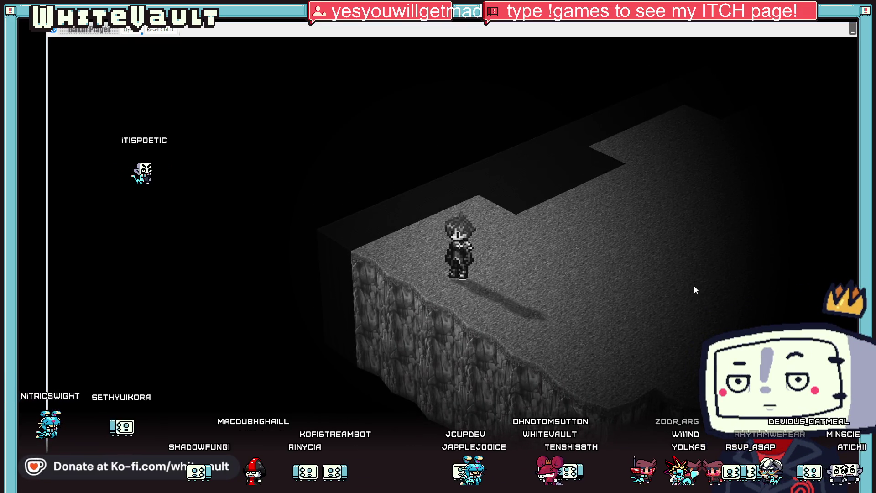
key(Right)
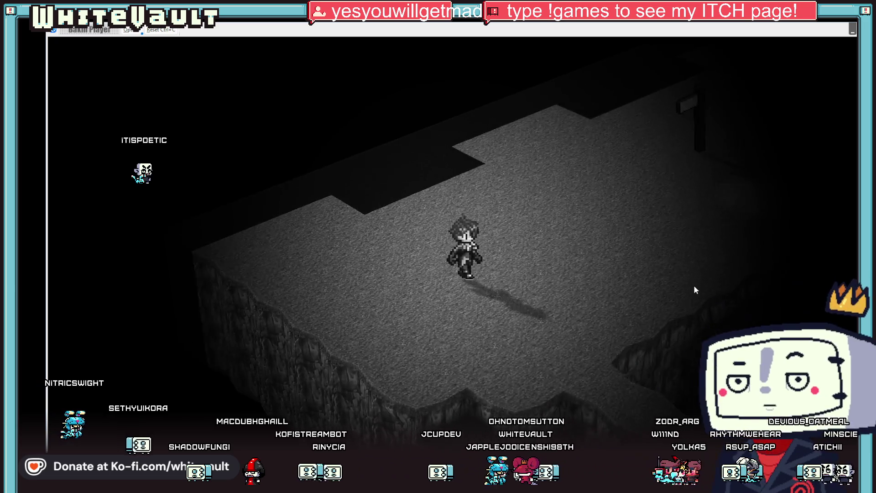
key(Right)
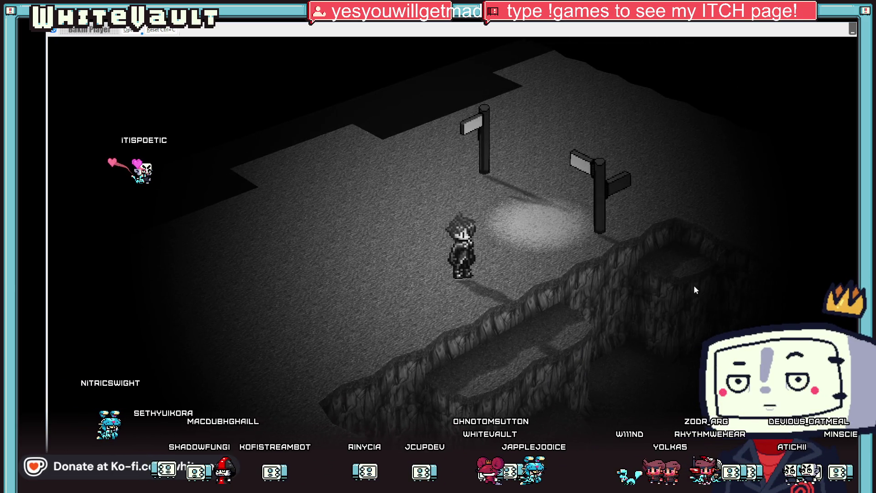
key(Right)
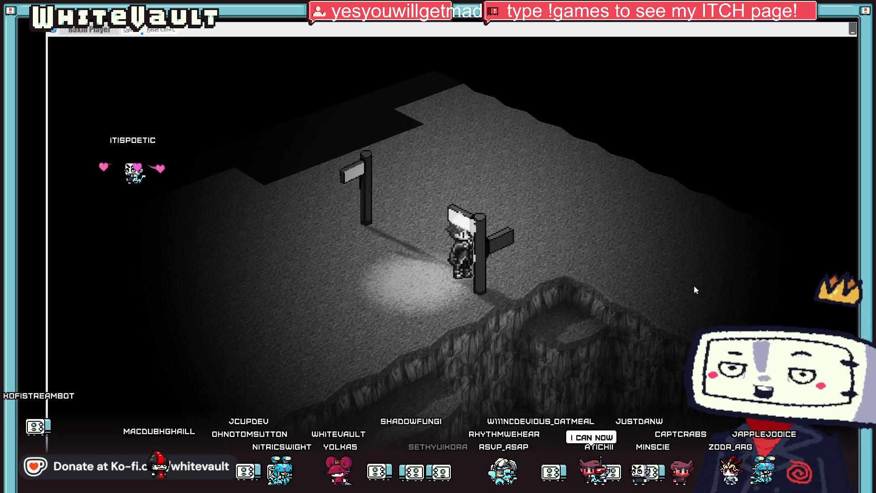
Step: Walk through the walled cave to the statue and back, then end the test play
key(Left)
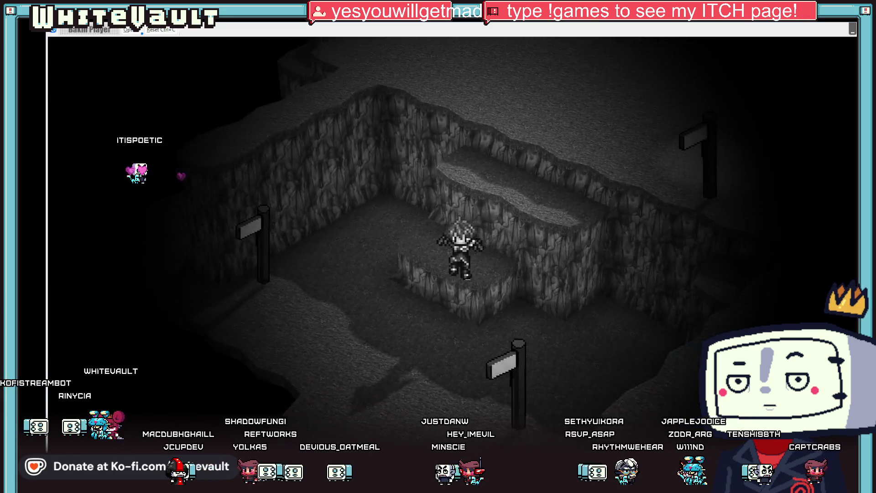
key(Left)
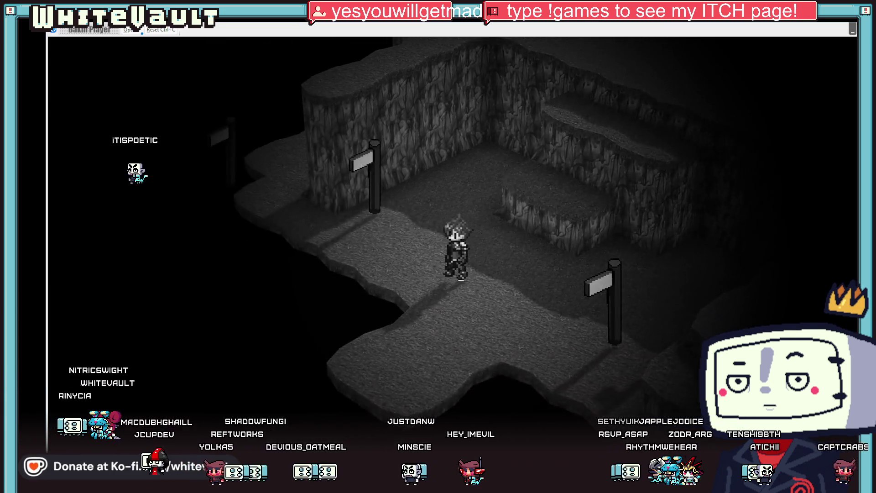
key(Up)
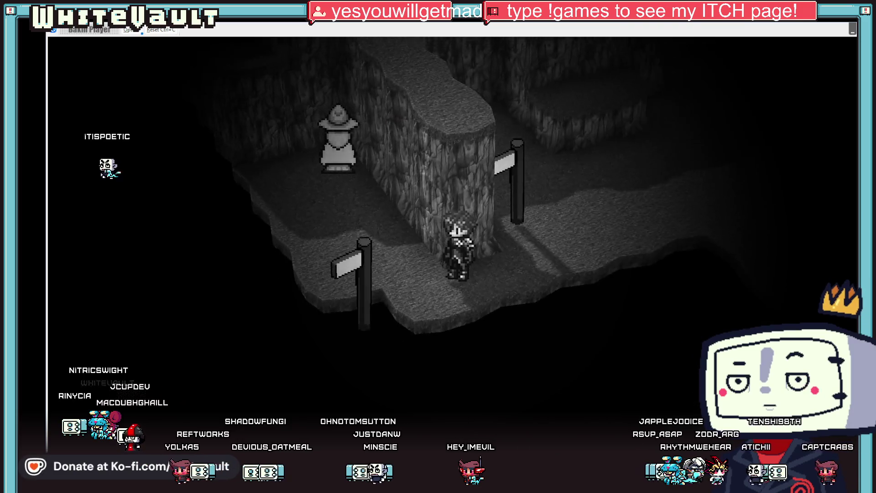
key(Up)
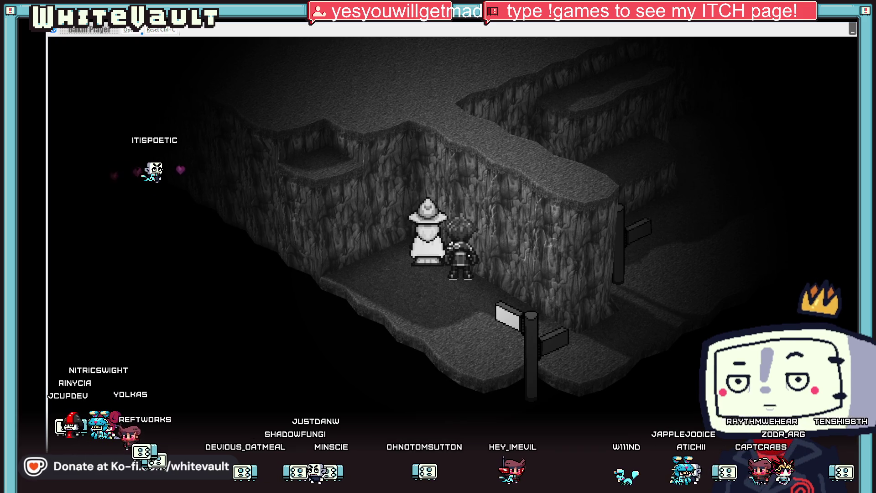
key(Down)
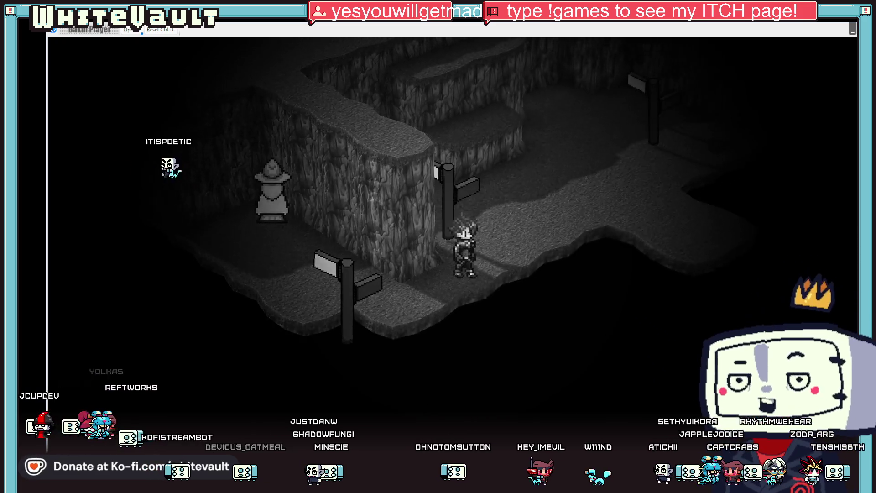
key(Down)
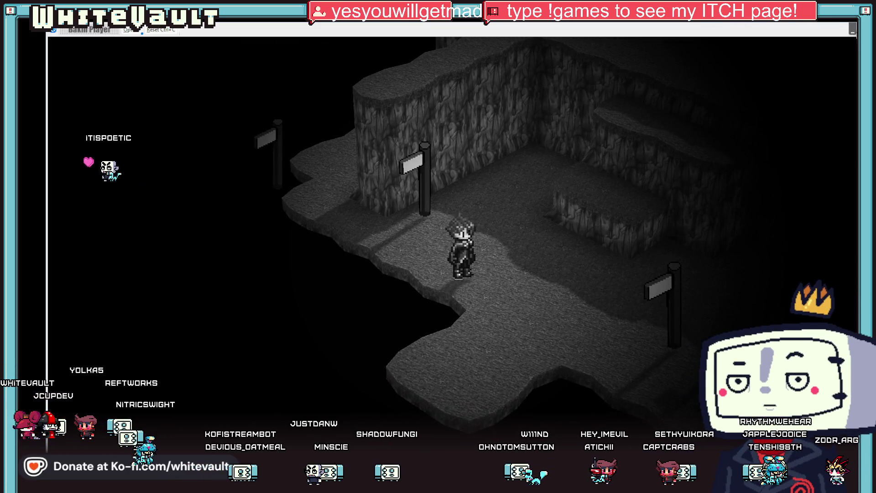
key(Escape)
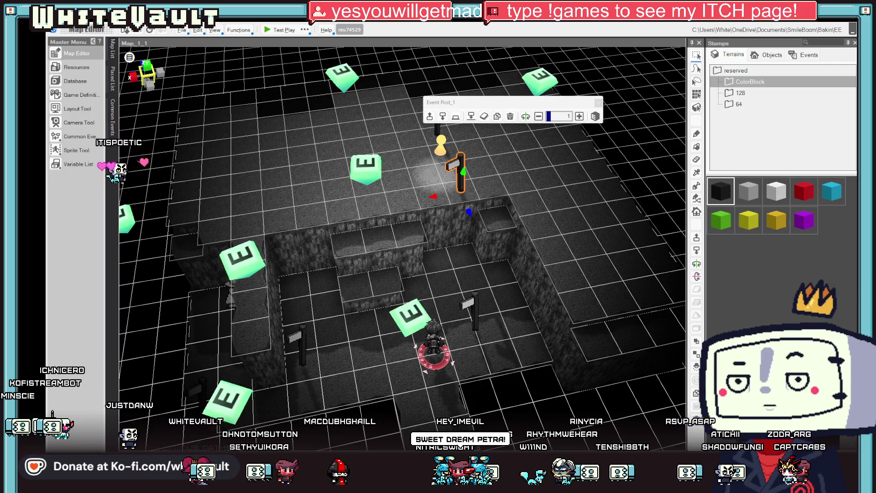
Step: Deselect Post_1 with a floor-tile click and tilt the camera to a near top-down cave view
click(507, 297)
scroll(545, 331, down, 3)
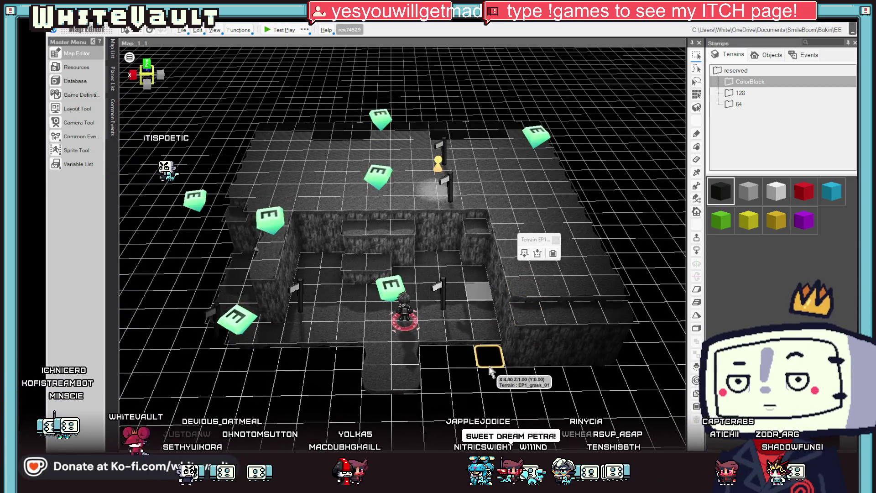
scroll(319, 340, up, 1)
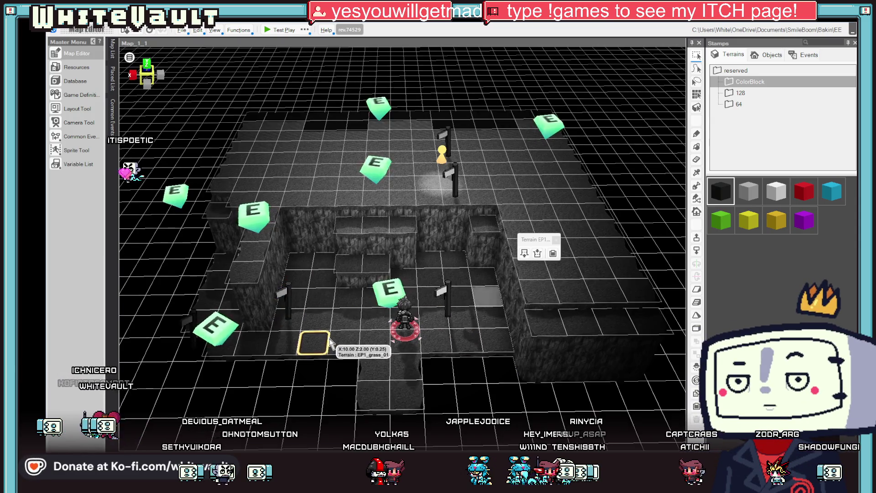
scroll(326, 345, down, 2)
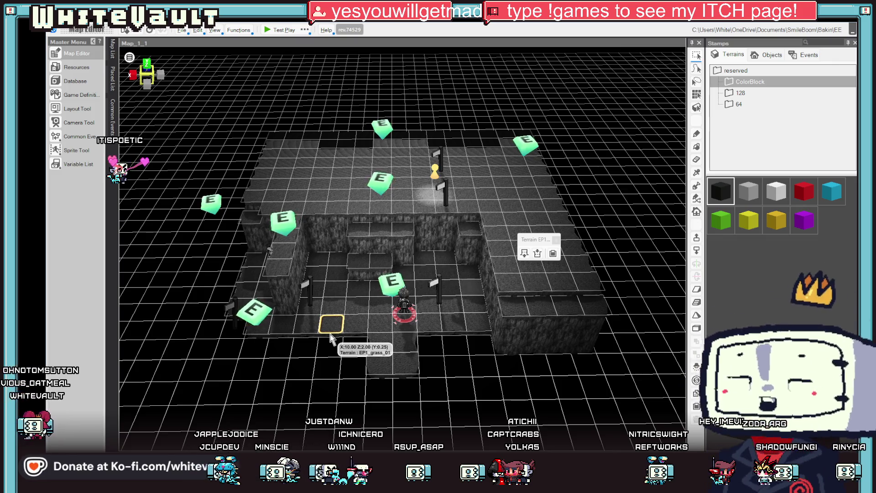
mouse_move(469, 118)
mouse_down()
mouse_move(521, 142)
mouse_move(556, 191)
mouse_up()
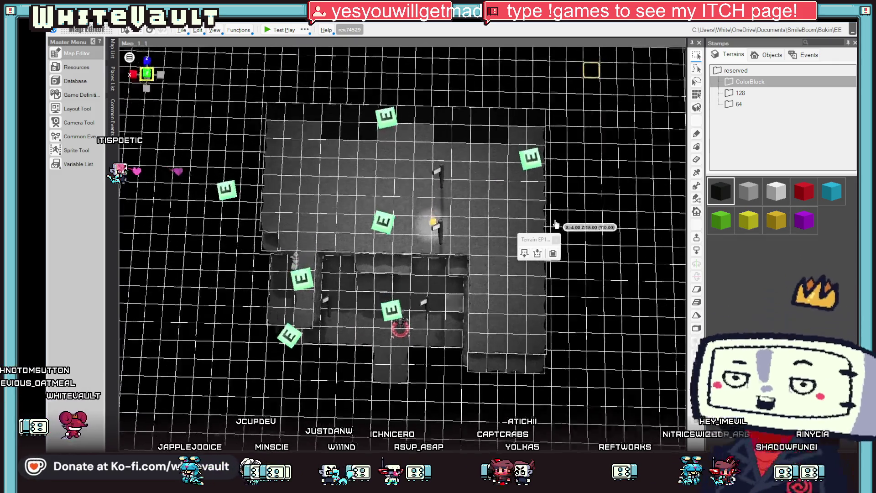
Step: Copy Map_1_1 in the Map List and paste it as a new map
click(112, 50)
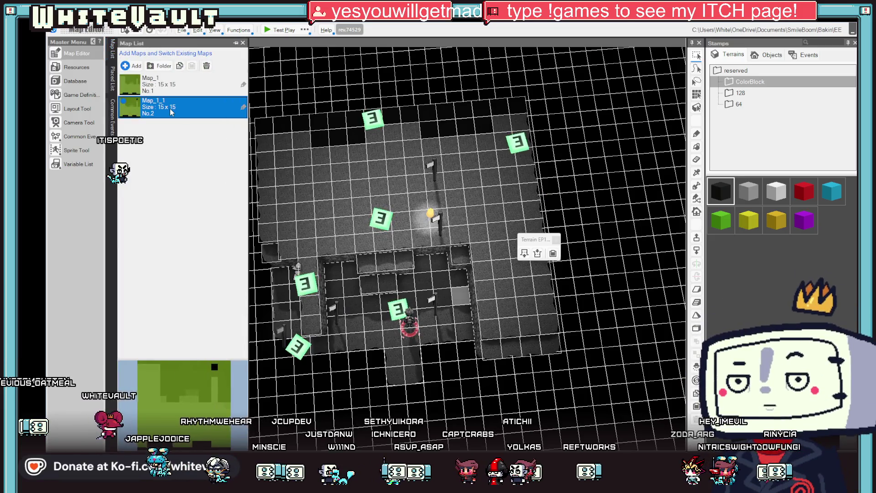
right_click(170, 109)
click(202, 148)
right_click(173, 107)
click(196, 163)
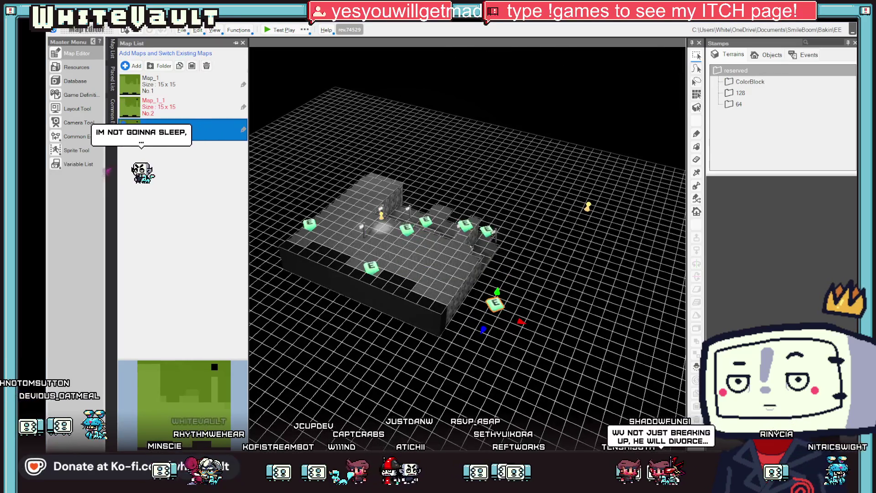
Step: Rename the pasted Map_1_1_1 to 'mOUNT'
click(175, 130)
text(mOUNT)
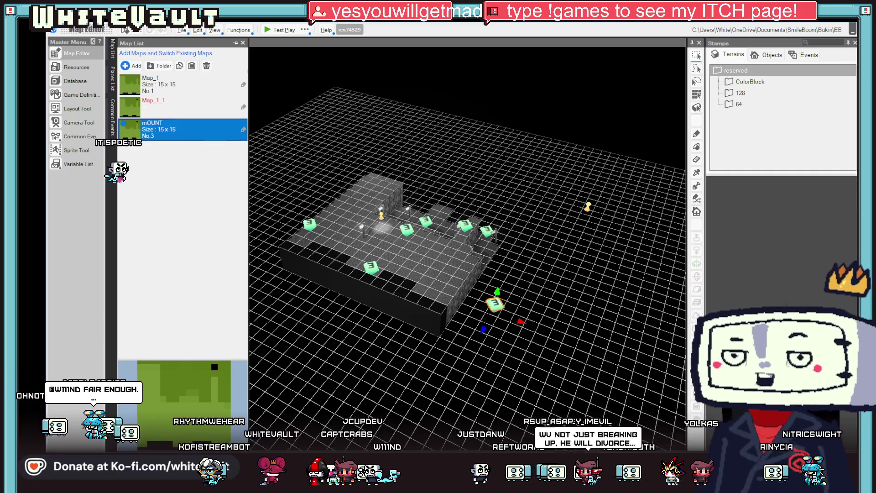
key(alt+Tab)
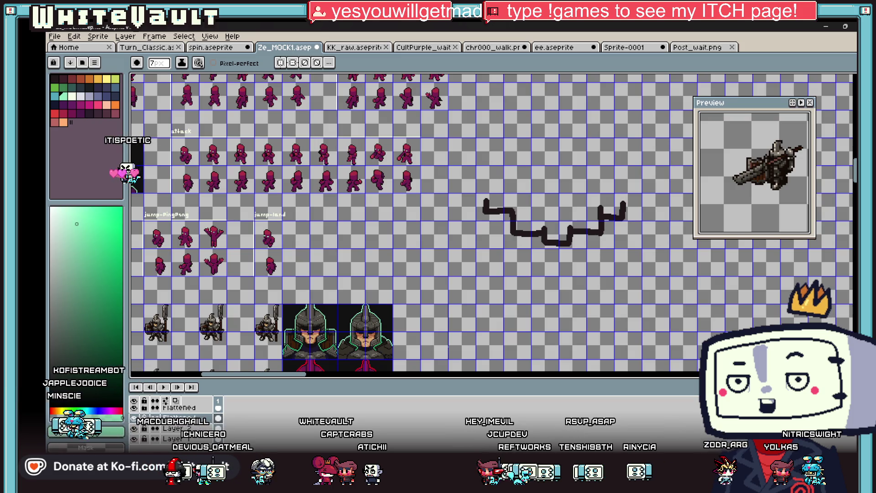
key(alt+Tab)
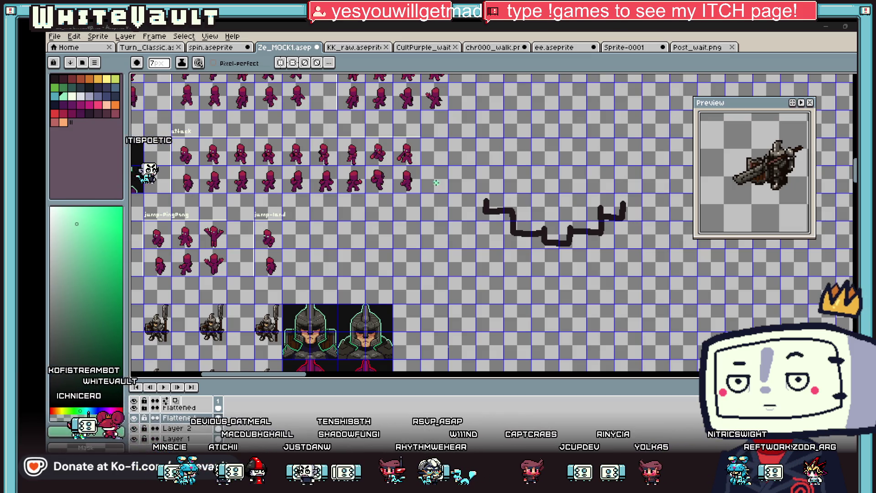
scroll(606, 214, up, 2)
scroll(523, 135, down, 2)
scroll(524, 135, down, 1)
scroll(547, 112, up, 2)
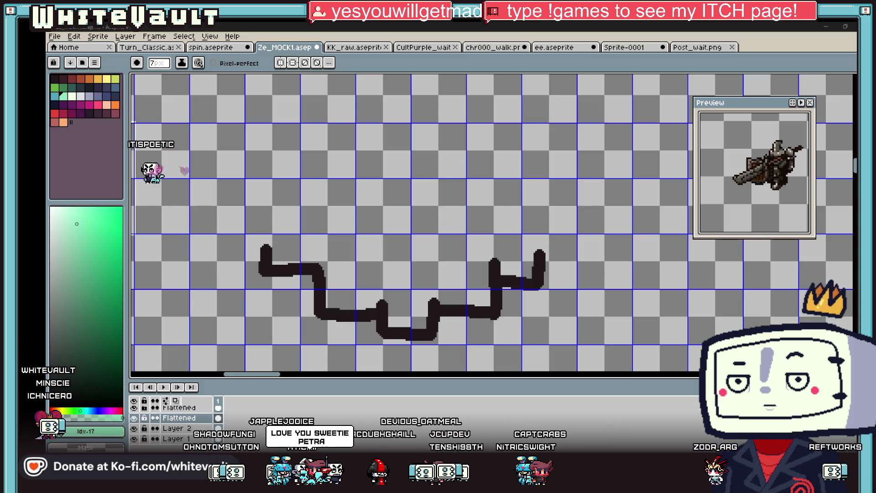
scroll(459, 139, up, 1)
Step: Paint mint-green brush strokes forming the flask's body outline
mouse_move(463, 187)
mouse_down()
mouse_move(466, 134)
mouse_move(537, 191)
mouse_move(456, 187)
mouse_up()
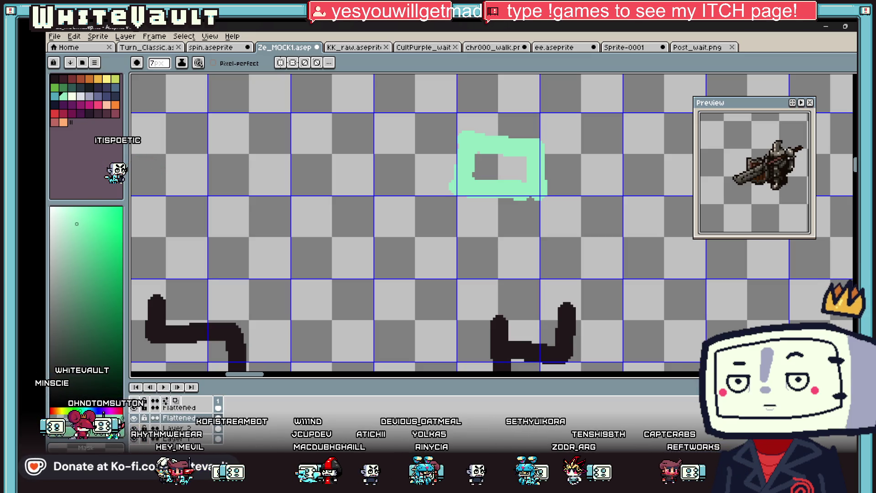
scroll(474, 283, down, 3)
scroll(468, 231, up, 3)
key(v)
key(b)
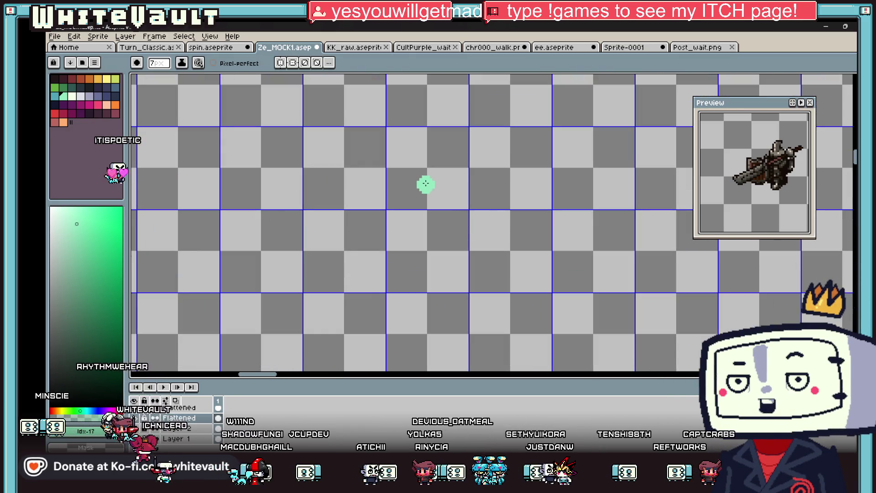
drag(419, 196, 475, 196)
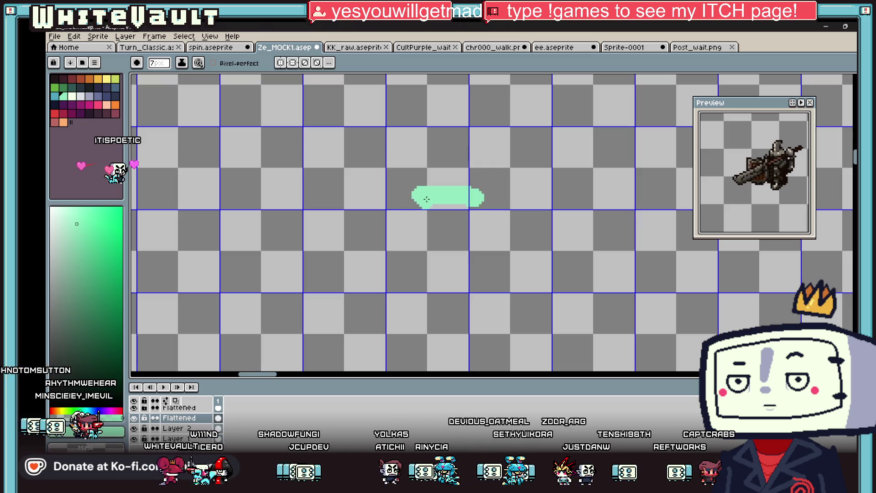
mouse_move(421, 225)
mouse_down()
mouse_move(378, 267)
mouse_move(378, 303)
mouse_up()
mouse_move(479, 201)
mouse_down()
mouse_move(529, 239)
mouse_move(493, 305)
mouse_move(381, 306)
mouse_up()
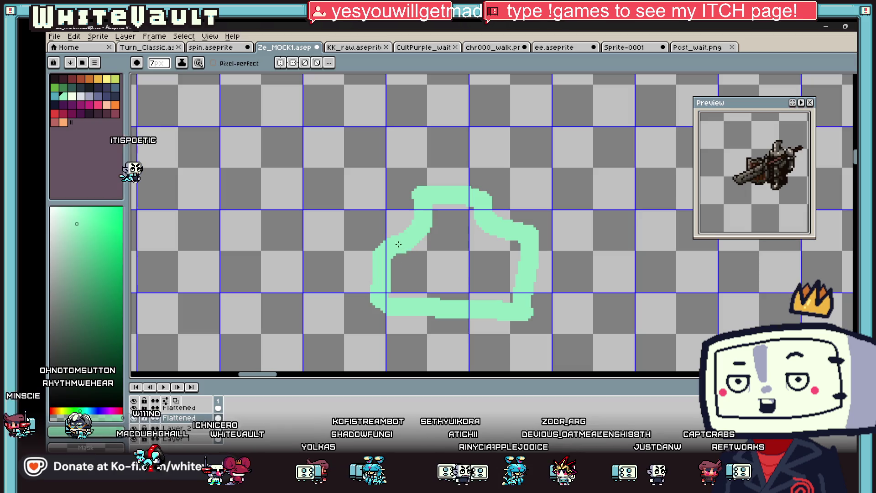
drag(391, 273, 425, 272)
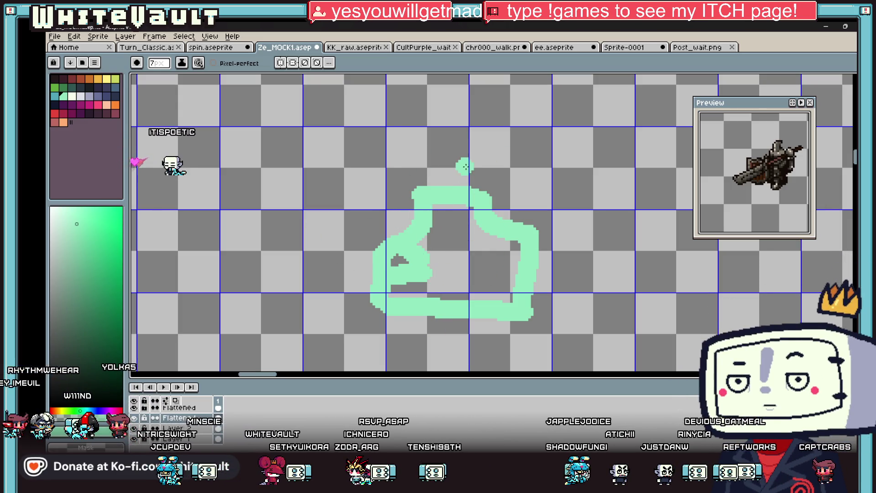
Step: Draw the flask's vertical neck and its top, then zoom out of the canvas
drag(444, 191, 438, 149)
drag(424, 119, 467, 151)
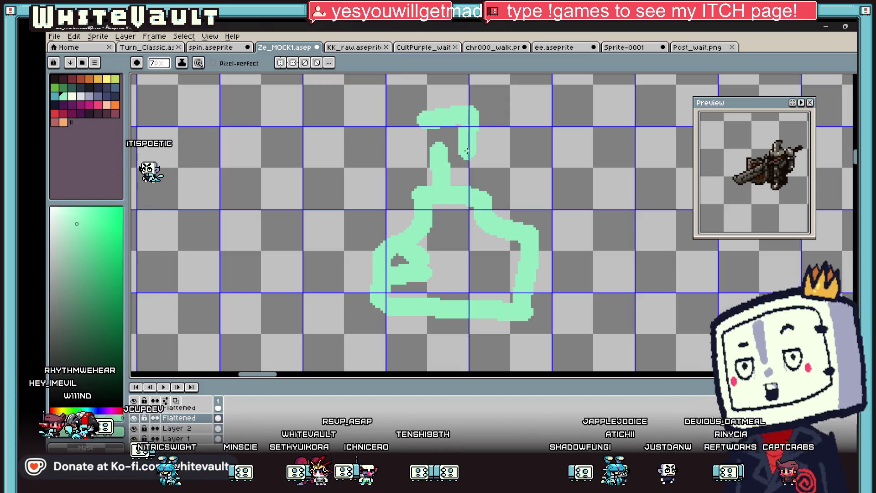
scroll(468, 173, down, 5)
scroll(520, 202, up, 3)
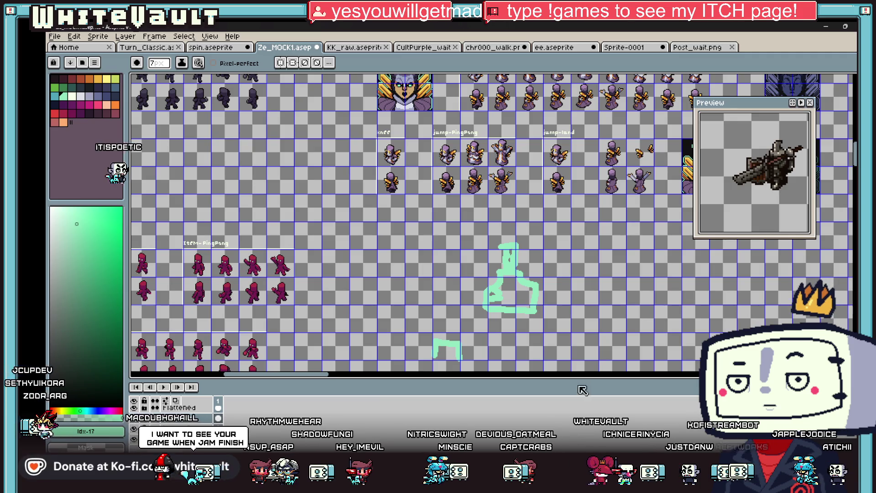
scroll(514, 299, down, 2)
scroll(518, 320, up, 2)
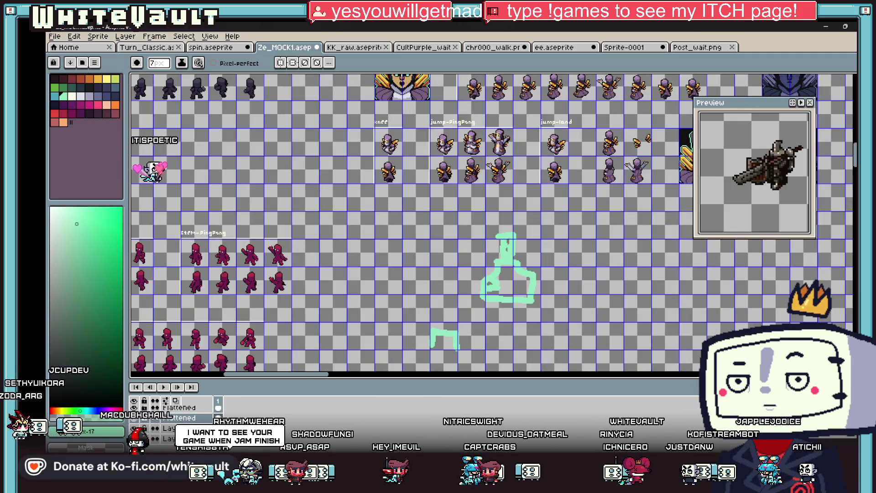
key(alt+Tab)
mouse_move(485, 206)
mouse_down()
mouse_move(496, 265)
mouse_move(436, 265)
mouse_move(466, 298)
mouse_up()
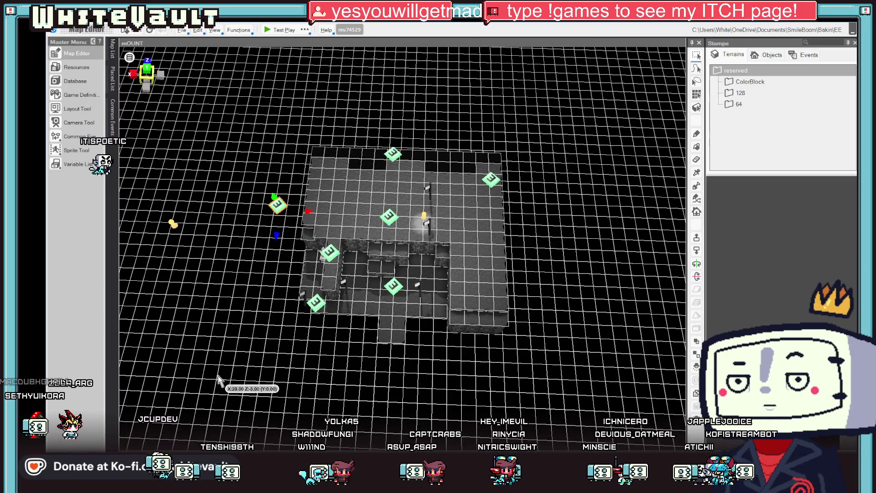
Step: Select two events and drag them left off the cave floor onto the empty grid, then select Event_2
click(317, 303)
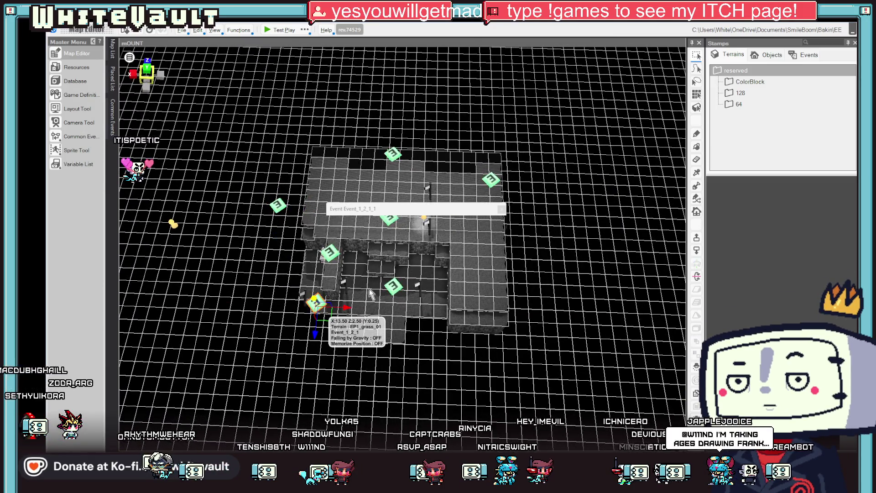
click(393, 286)
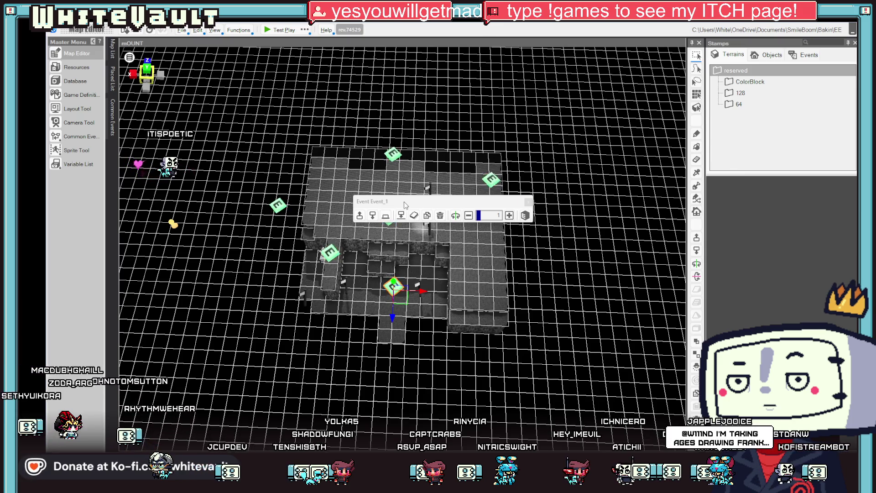
drag(404, 204, 481, 141)
ctrl+click(389, 218)
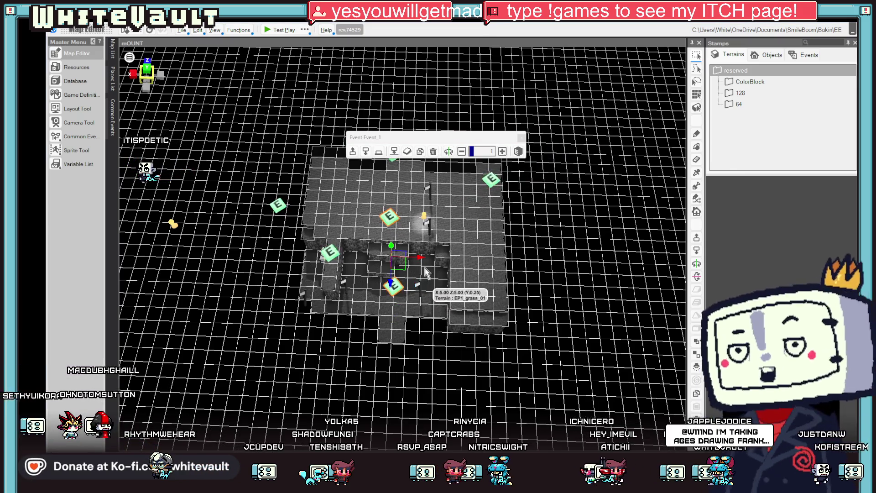
mouse_move(425, 272)
mouse_down()
mouse_move(301, 266)
mouse_move(272, 310)
mouse_up()
click(514, 207)
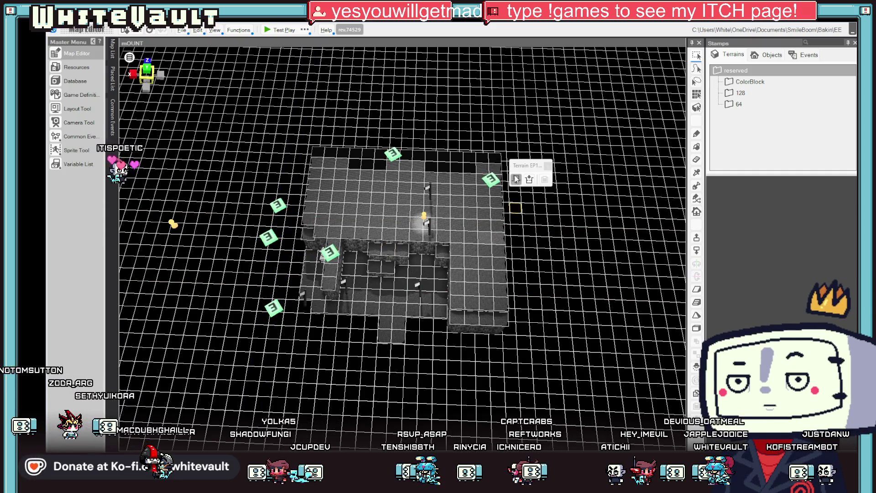
click(489, 174)
click(330, 252)
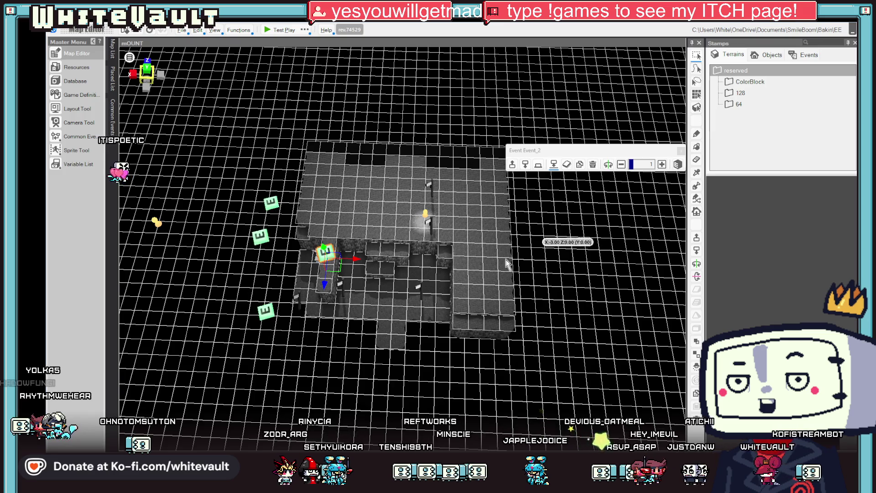
Step: Inspect the item-giving event, Post_1 and local lights, undoing the stray selections
scroll(506, 264, up, 2)
scroll(504, 256, up, 2)
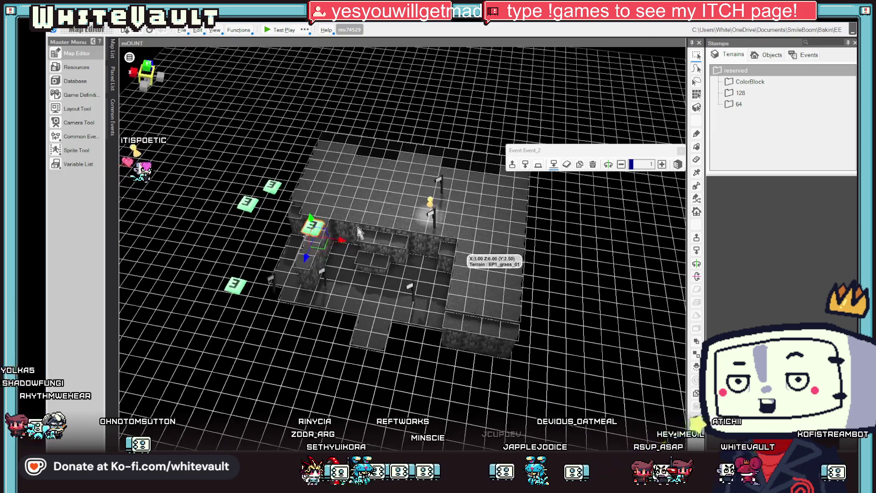
double_click(315, 223)
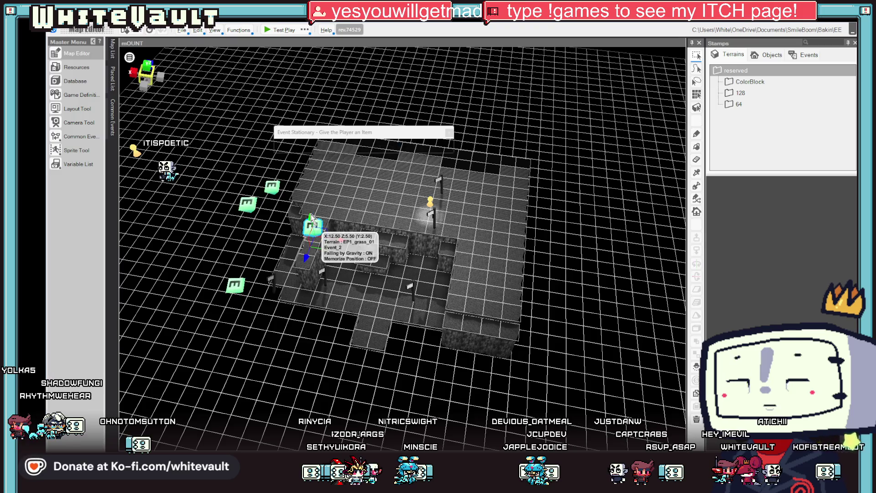
click(431, 215)
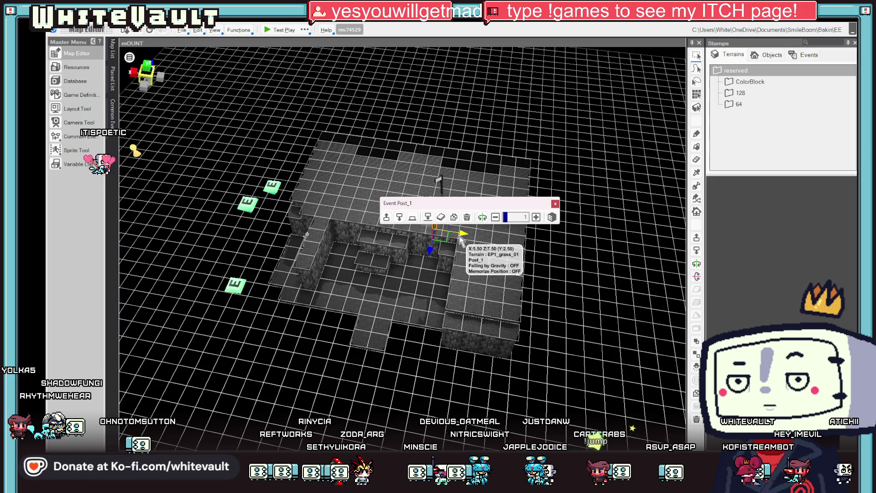
click(436, 181)
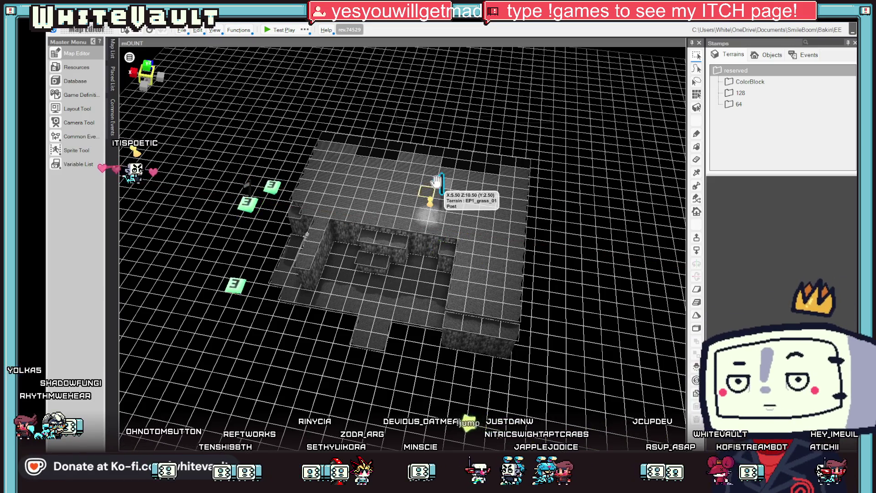
click(430, 201)
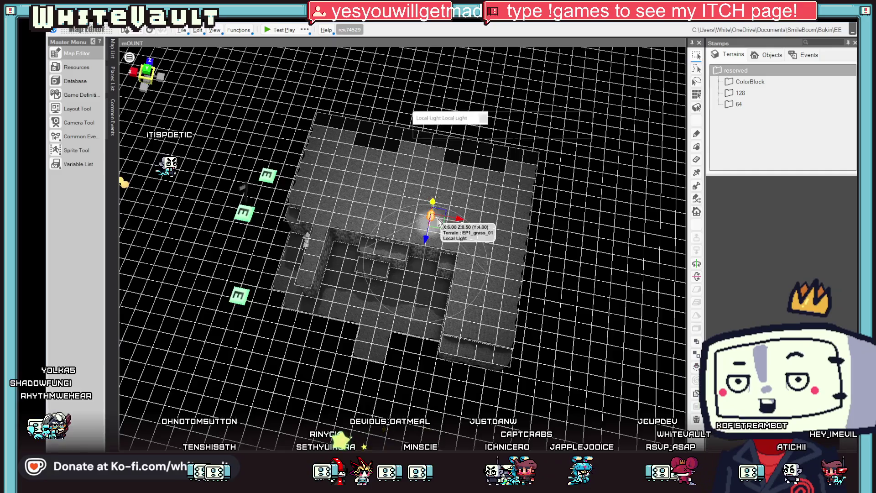
key(ctrl+z)
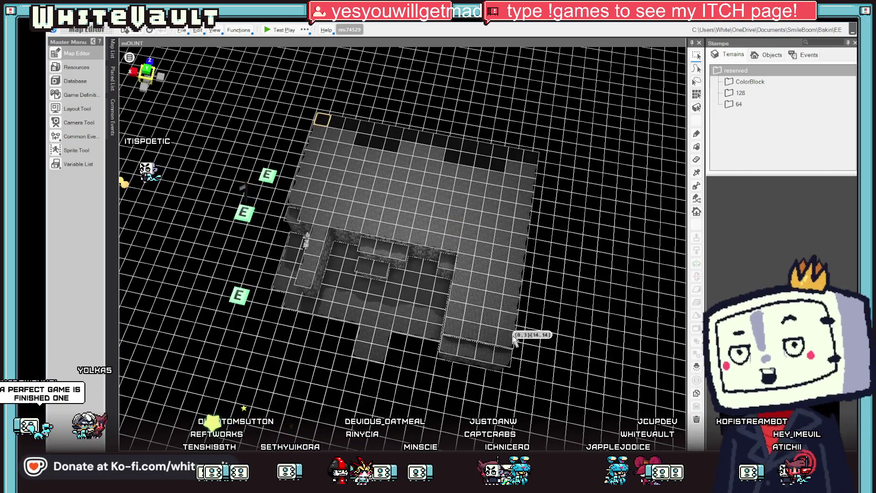
key(ctrl+z)
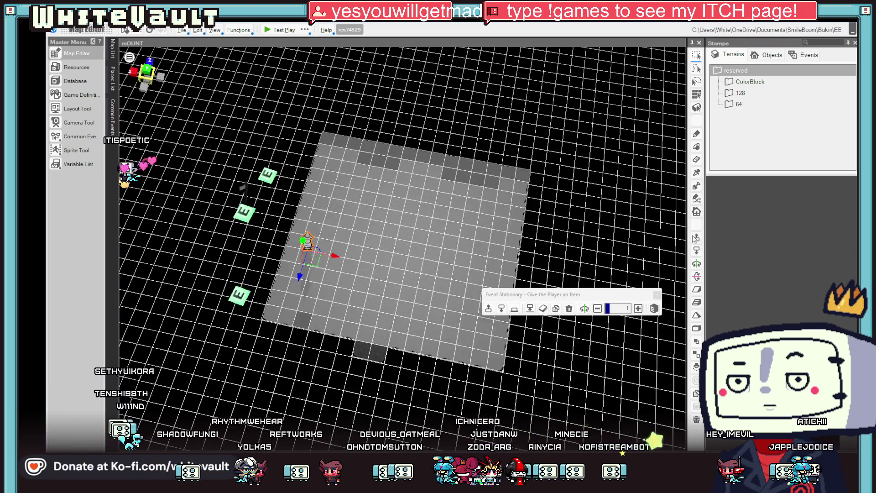
click(644, 212)
scroll(488, 235, up, 1)
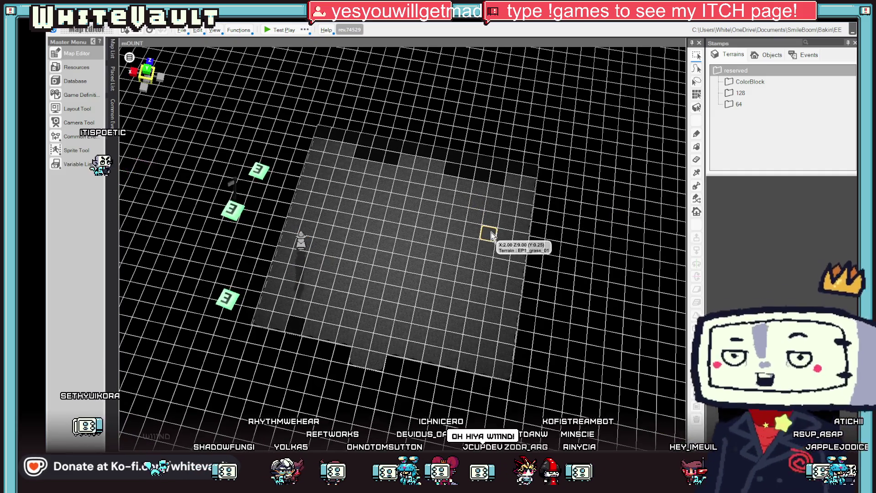
scroll(411, 203, up, 1)
click(294, 237)
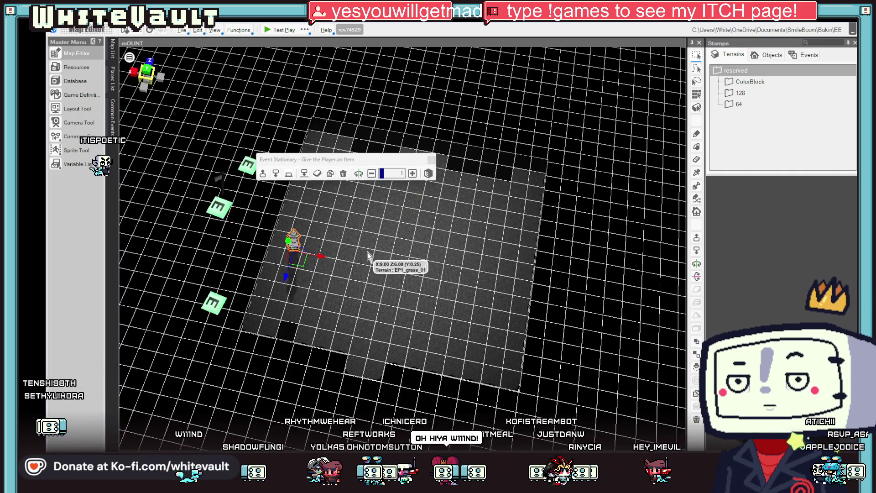
click(369, 257)
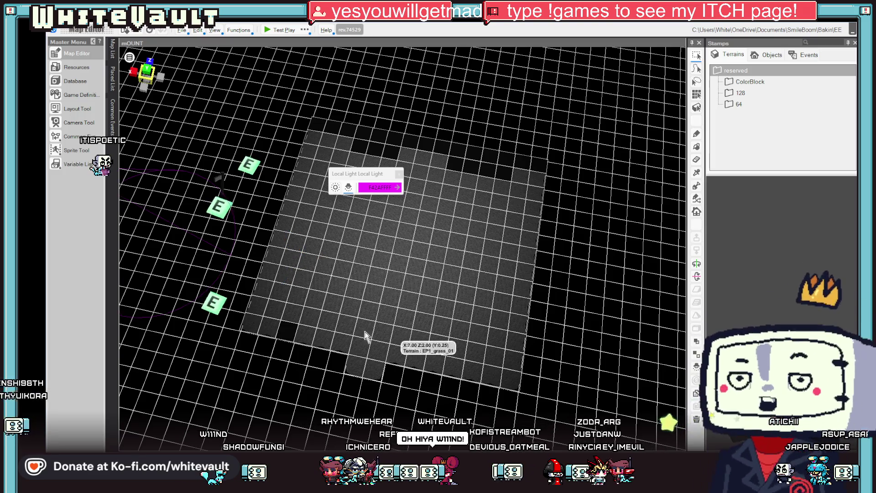
Step: Raise floor cells along the cave's left and lower edges to Y 0.25, including the bottom row
click(276, 260)
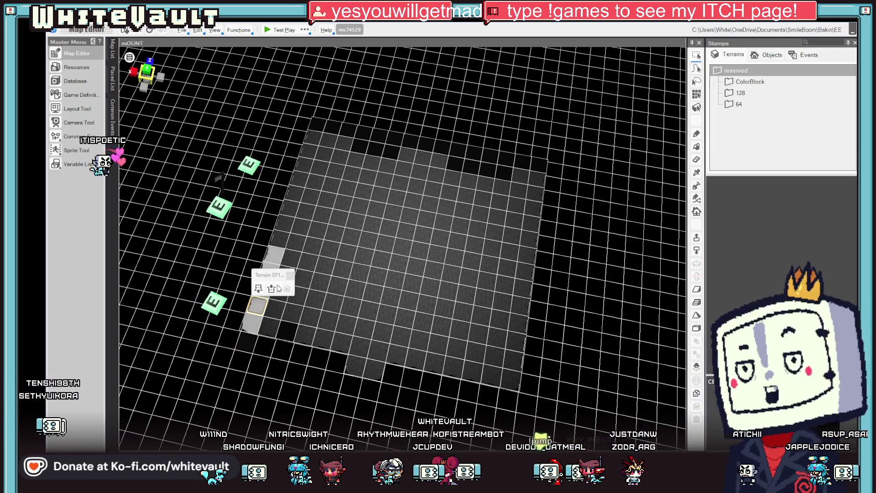
click(272, 288)
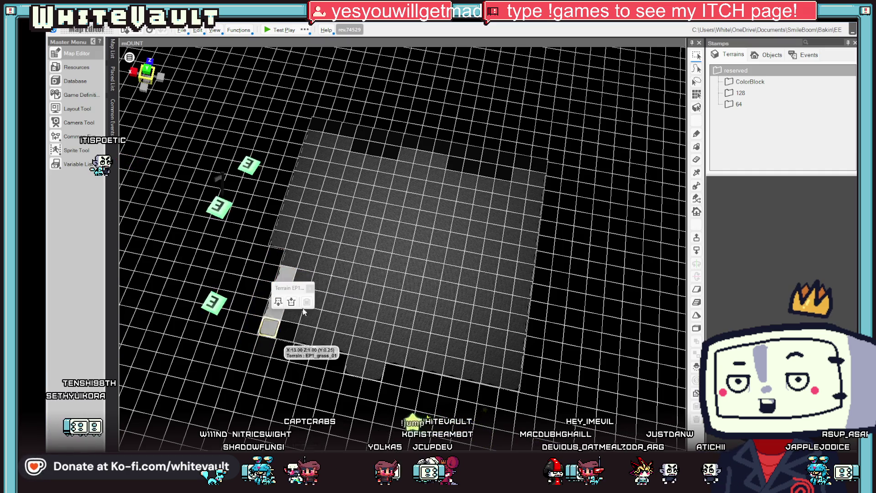
click(316, 306)
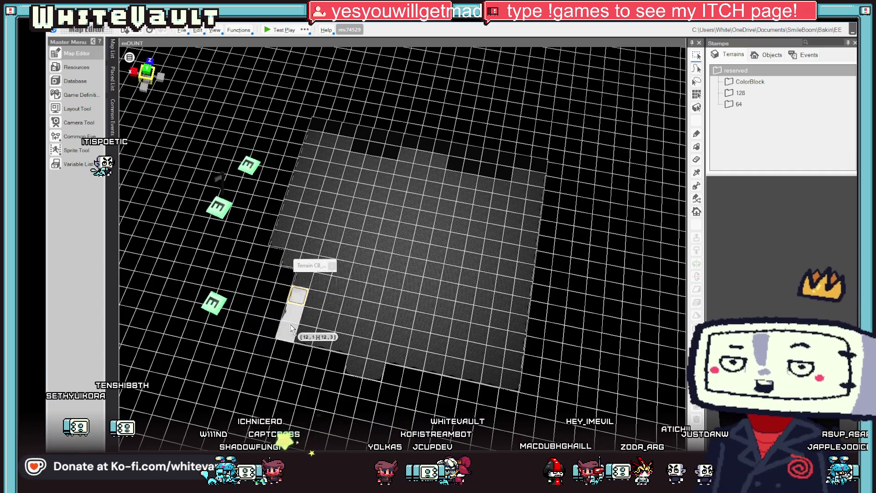
click(327, 325)
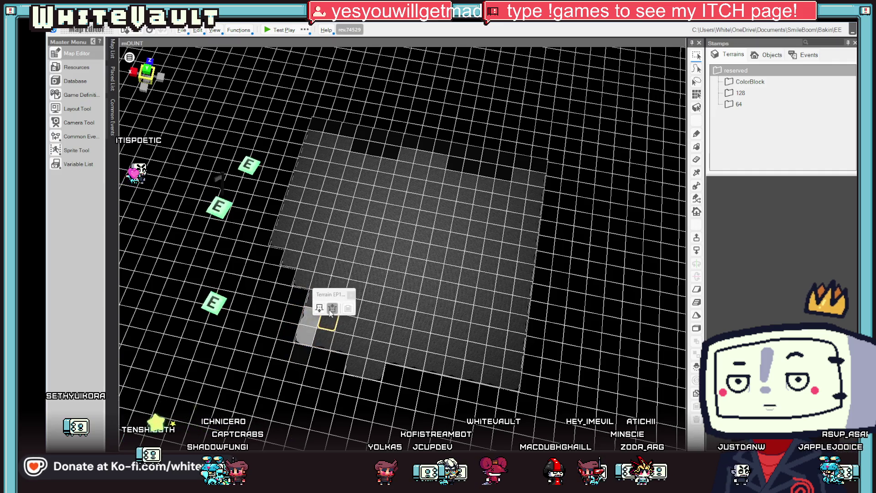
click(332, 305)
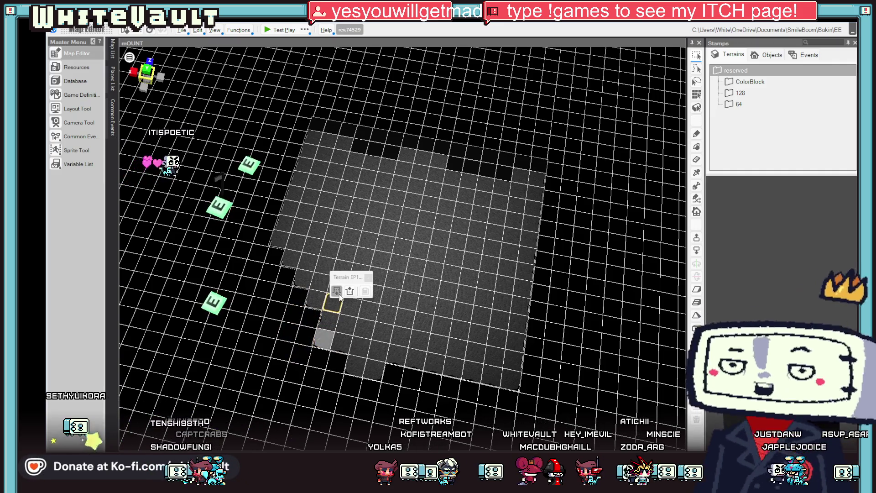
click(365, 368)
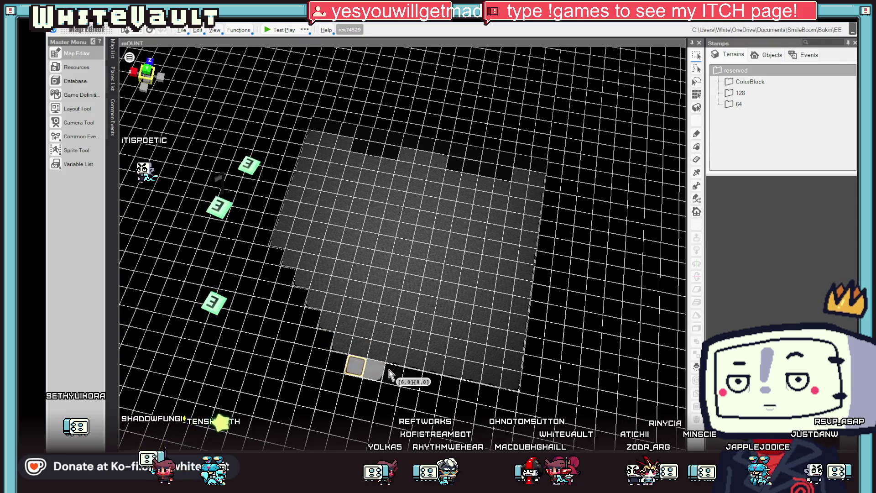
click(419, 341)
click(433, 343)
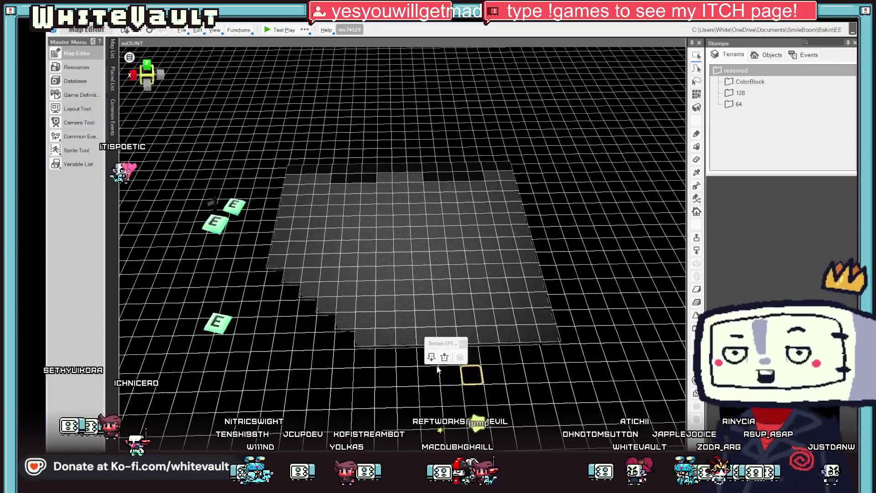
click(485, 318)
drag(413, 351, 570, 367)
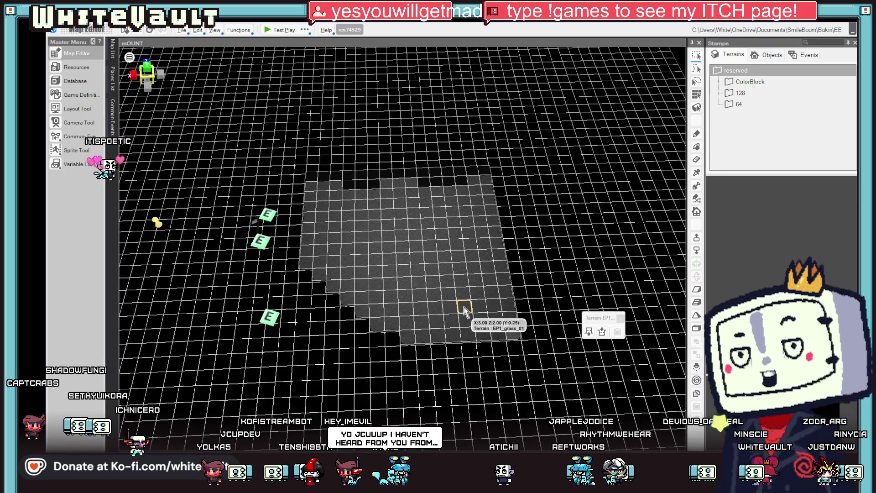
key(alt+Tab)
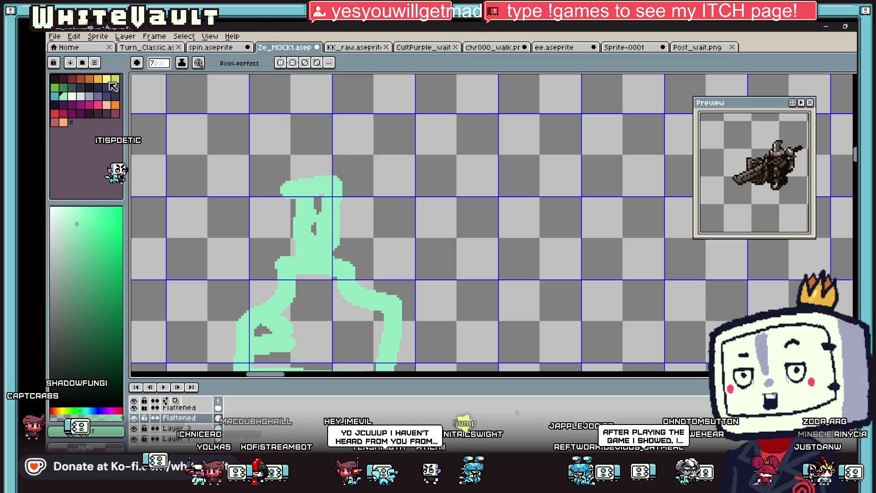
Step: With a dark colour and thinner brush, draw a one-cell square outline using the Rectangle tool
click(86, 86)
key(minus)
key(minus)
key(minus)
key(minus)
key(minus)
key(minus)
scroll(517, 243, down, 3)
scroll(559, 248, up, 3)
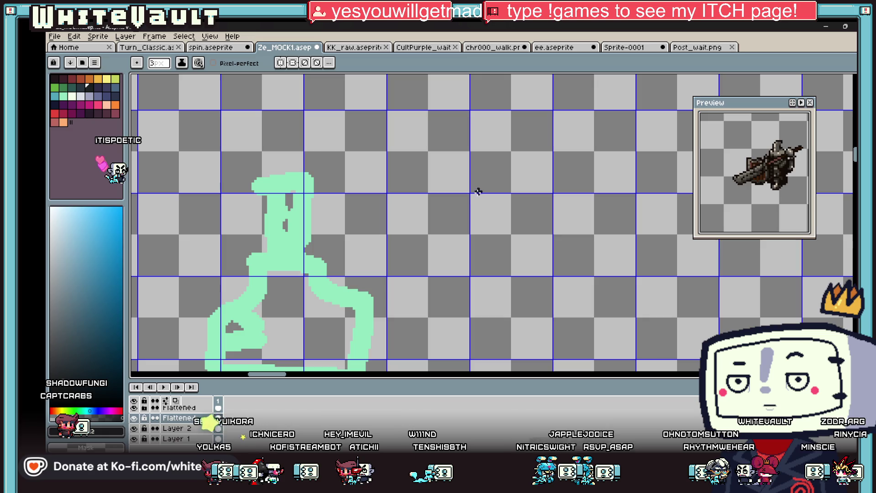
scroll(598, 254, up, 1)
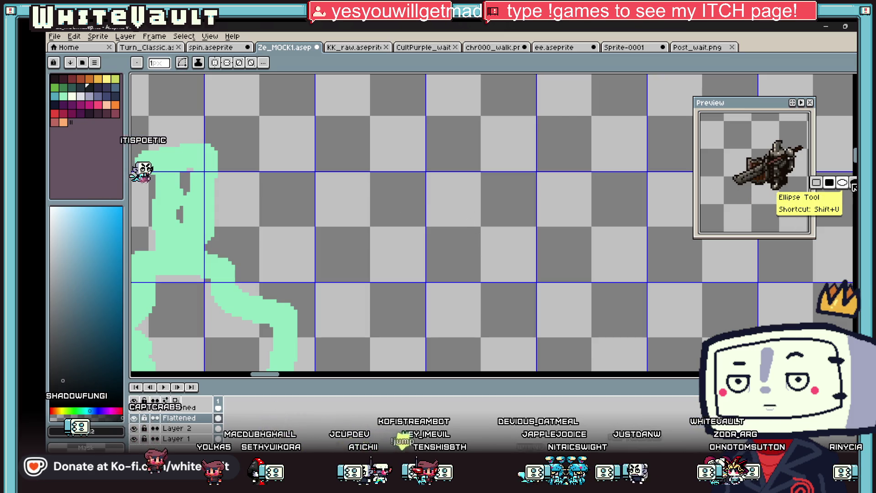
drag(516, 272, 518, 274)
scroll(593, 282, down, 4)
scroll(608, 291, up, 3)
key(ctrl+z)
key(u)
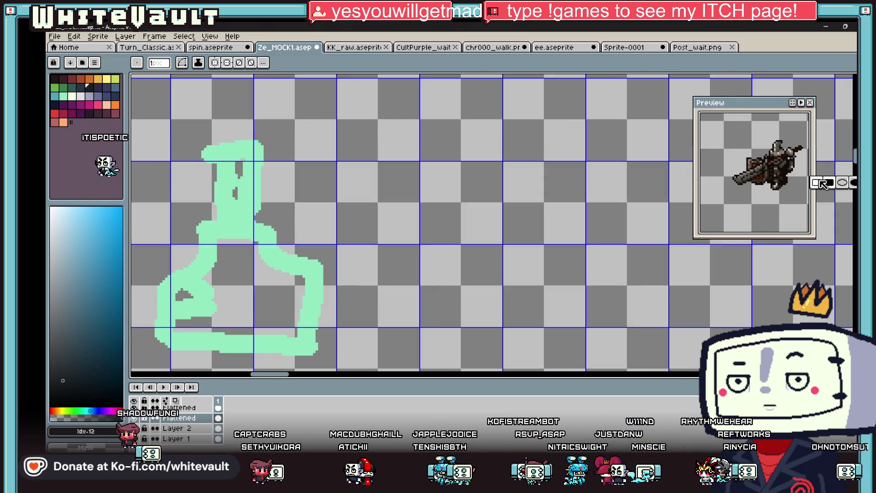
click(819, 183)
drag(420, 162, 487, 222)
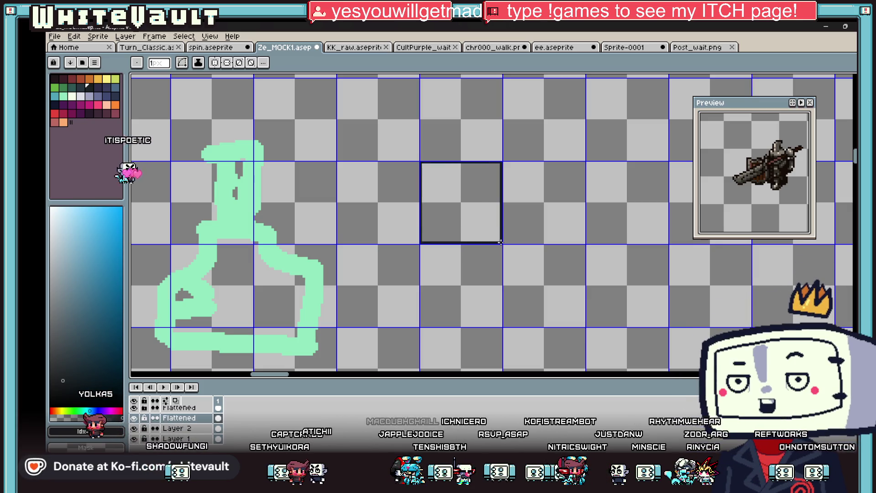
Step: Draw a second square outline, undo the misplaced one, and move the preview window aside
scroll(502, 242, down, 3)
scroll(613, 246, up, 2)
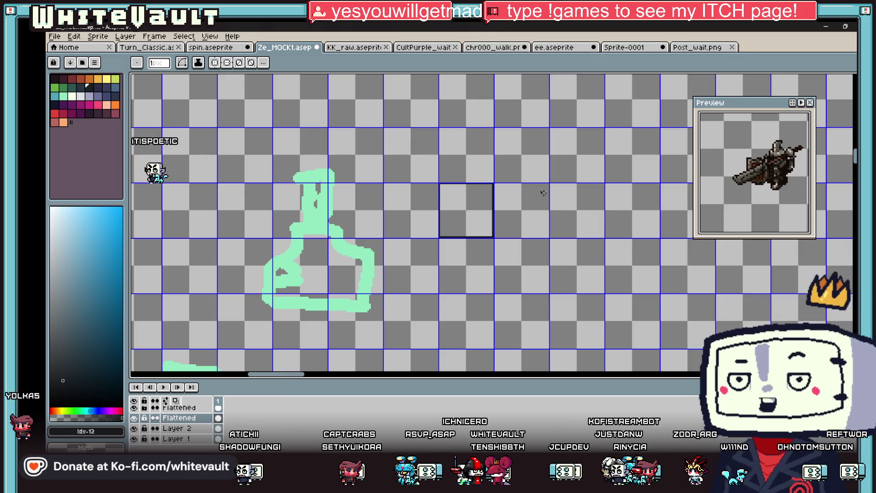
scroll(493, 240, up, 1)
mouse_move(484, 239)
mouse_down()
mouse_move(595, 349)
mouse_move(607, 304)
mouse_up()
scroll(609, 303, down, 1)
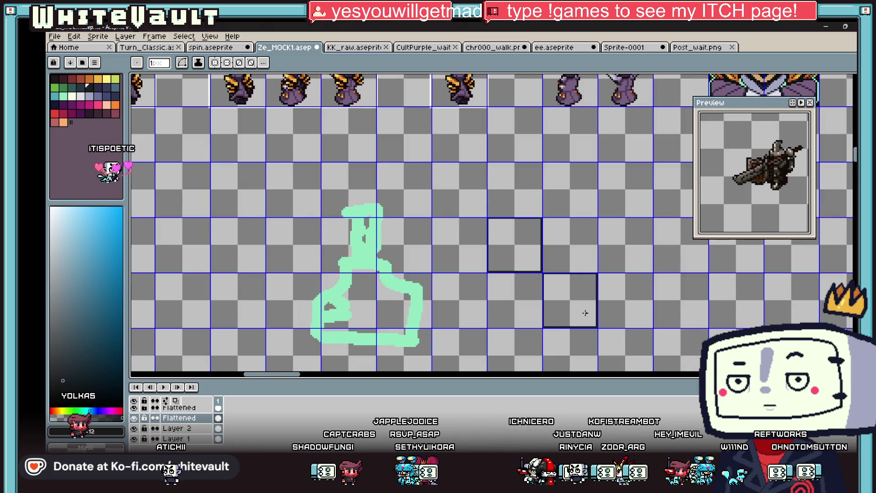
scroll(585, 313, up, 1)
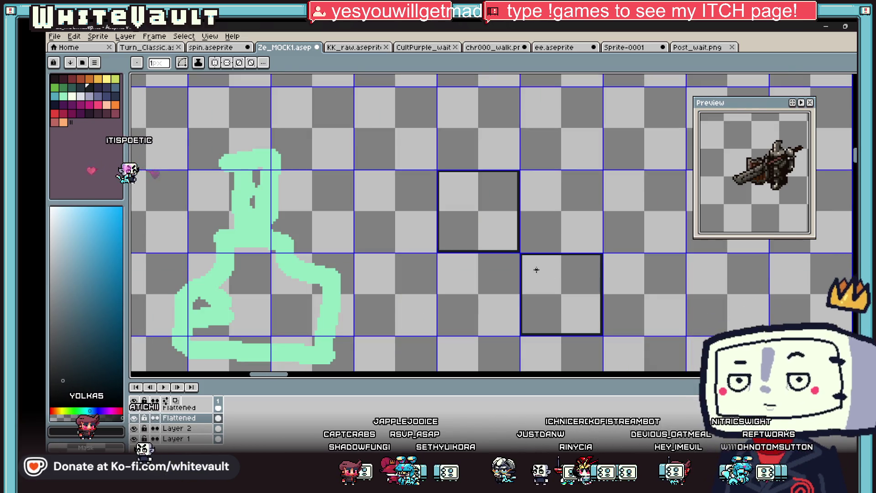
key(ctrl+z)
scroll(522, 169, up, 1)
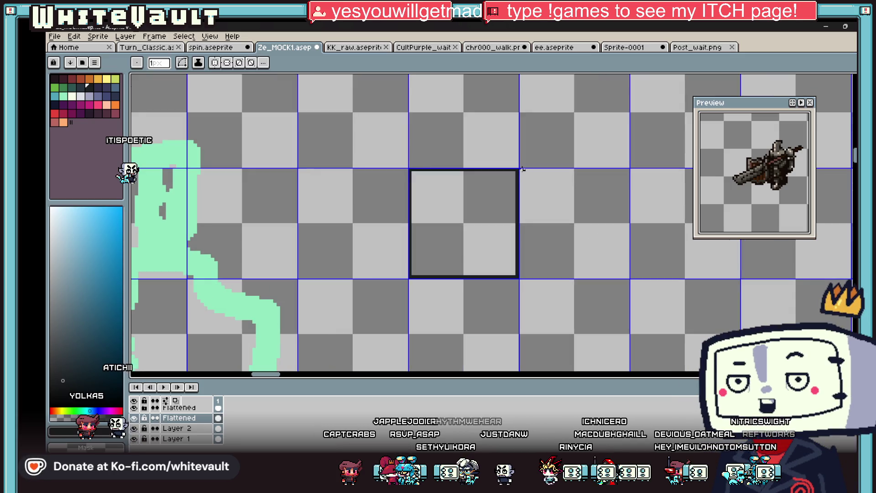
scroll(626, 275, down, 2)
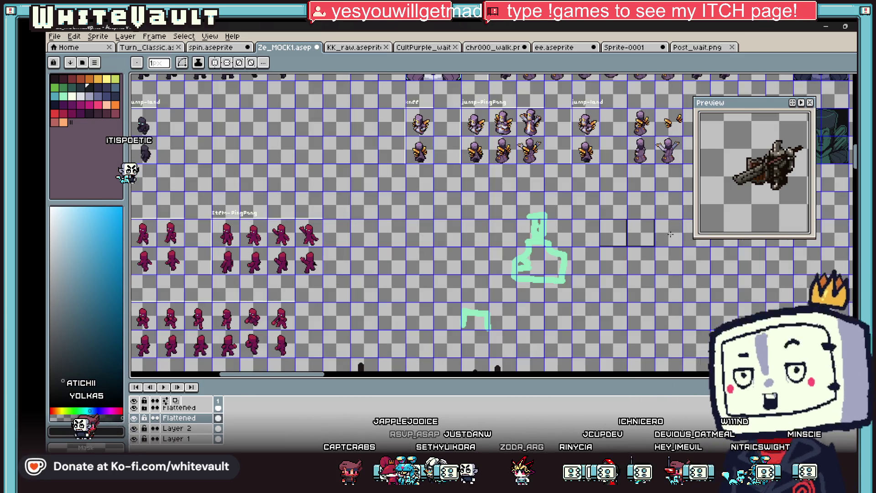
scroll(638, 274, up, 2)
drag(730, 103, 786, 83)
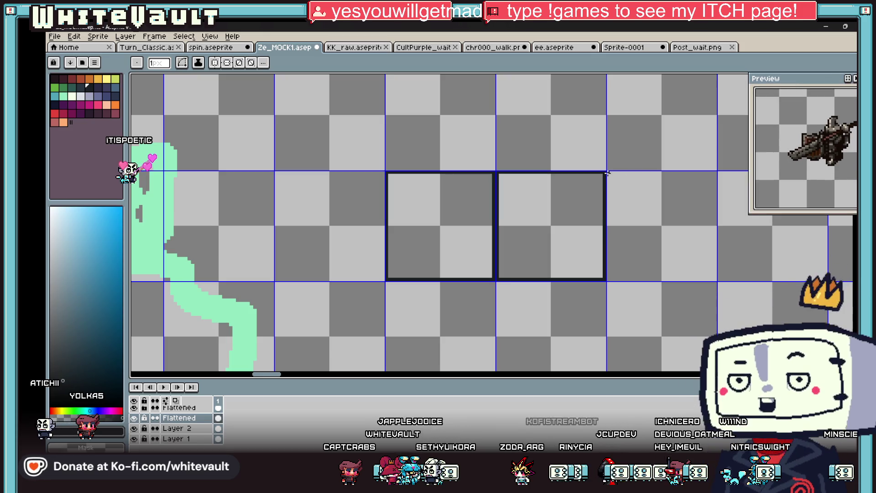
Step: Marquee-select the area around the mint-green sketch
scroll(717, 279, down, 2)
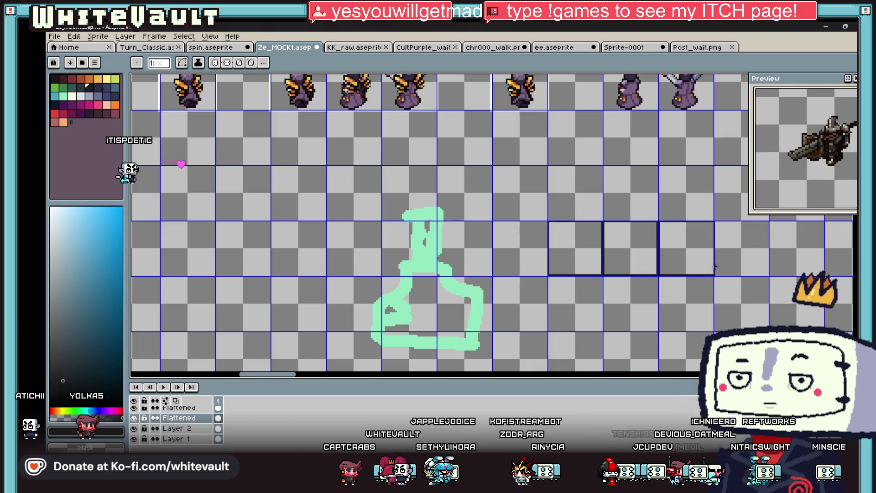
scroll(673, 264, up, 1)
scroll(631, 310, down, 4)
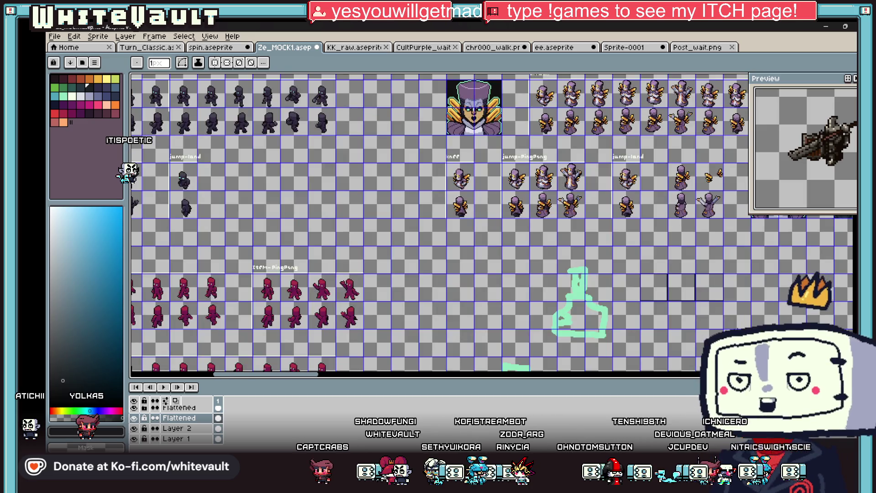
scroll(710, 331, up, 3)
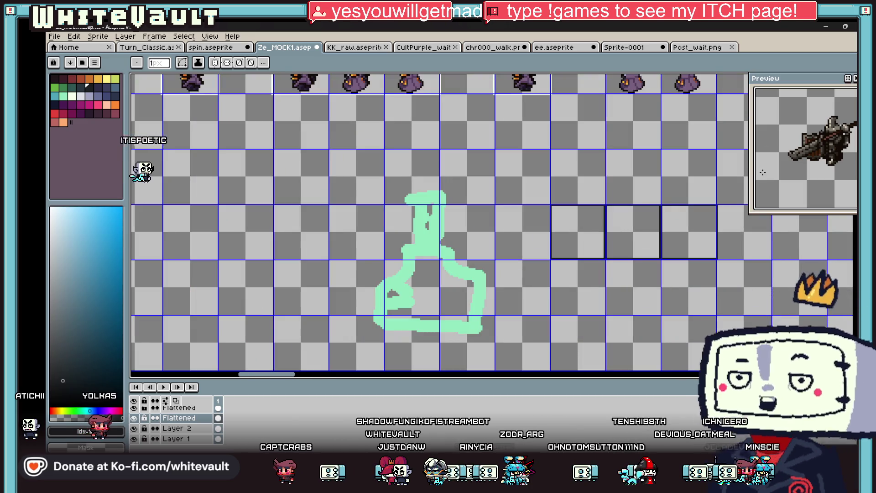
scroll(693, 232, down, 2)
scroll(684, 273, up, 2)
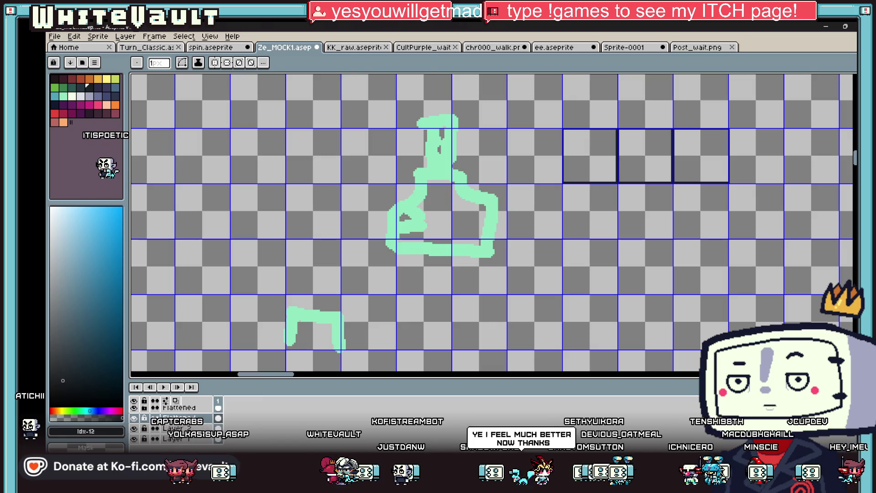
key(m)
scroll(293, 189, down, 2)
drag(261, 142, 411, 274)
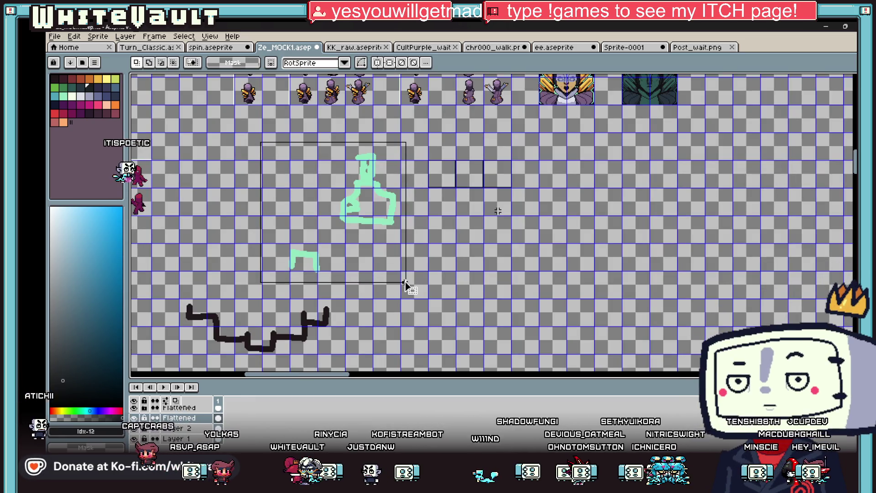
Step: Delete the green sketch and flood-fill the three selected frame outlines white
key(Delete)
scroll(470, 183, up, 3)
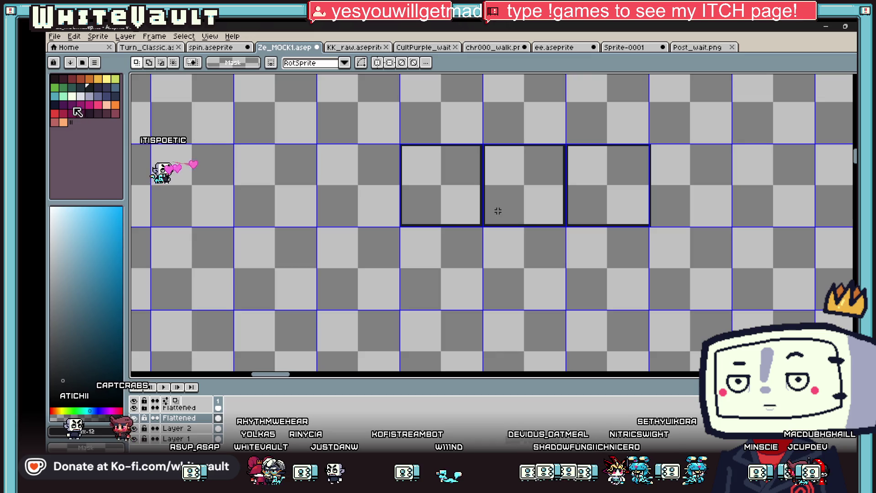
drag(361, 118, 718, 272)
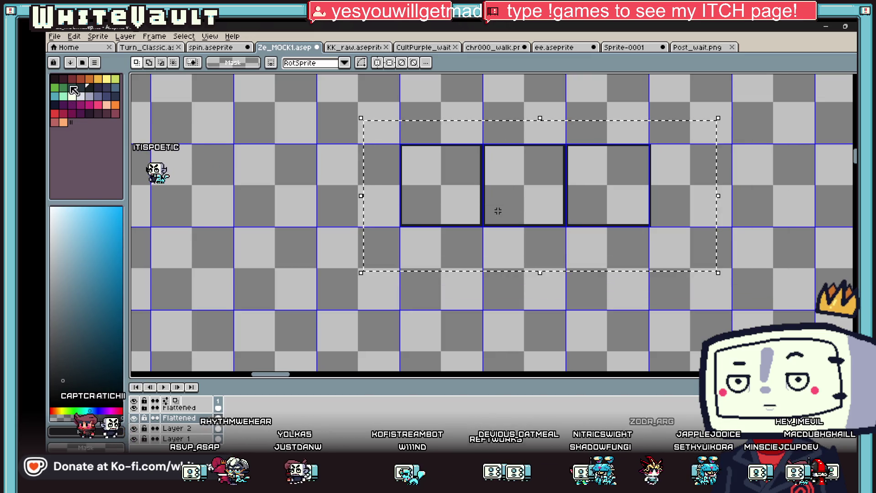
click(71, 95)
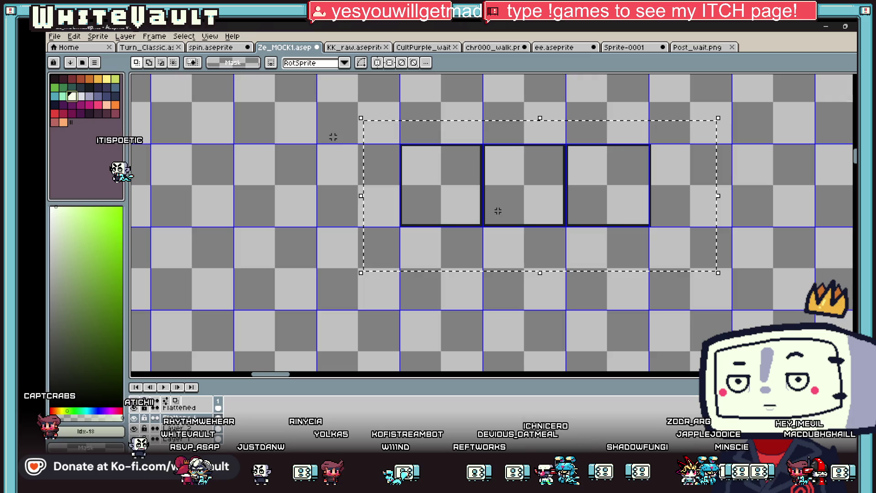
key(g)
click(408, 145)
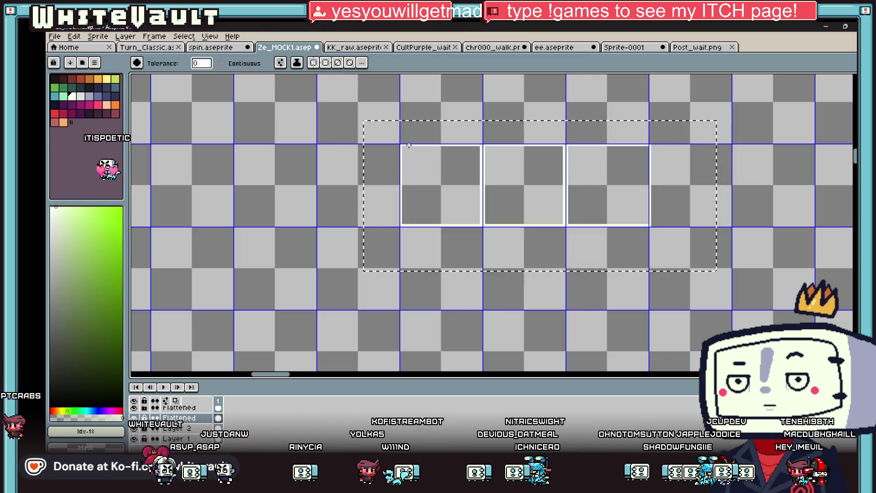
Step: Pick a blue palette colour, deselect, and select a tall canvas strip with the Magic Wand
click(89, 87)
key(ctrl+d)
key(w)
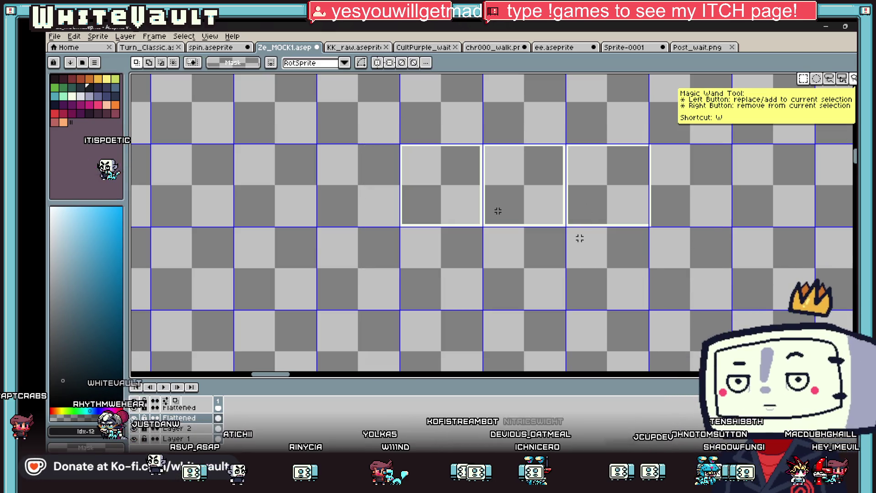
drag(665, 126, 606, 278)
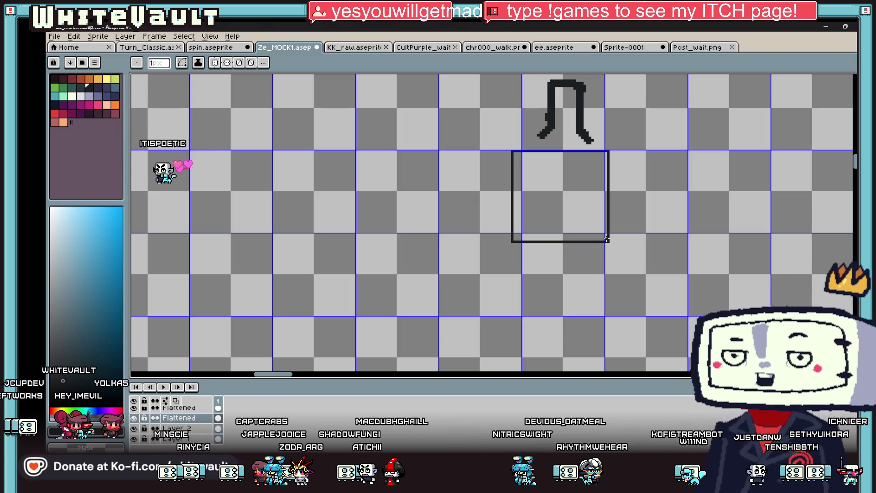
Step: Paste the edge piece onto the box's right side and raise its bottom edge, shrinking the square
key(m)
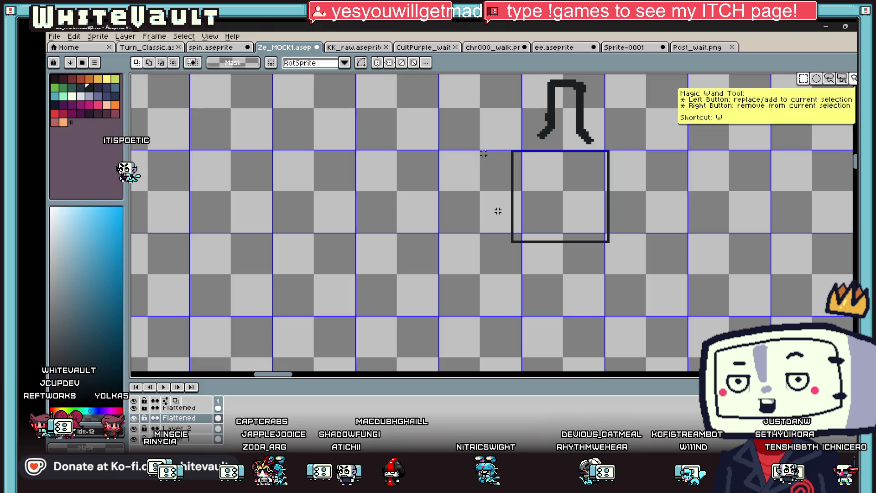
key(ctrl+v)
scroll(516, 193, up, 2)
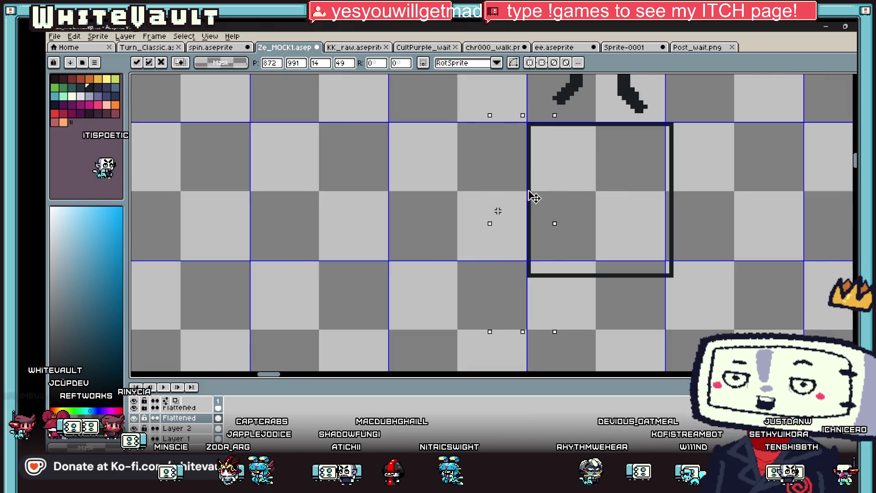
drag(653, 115, 671, 119)
key(Escape)
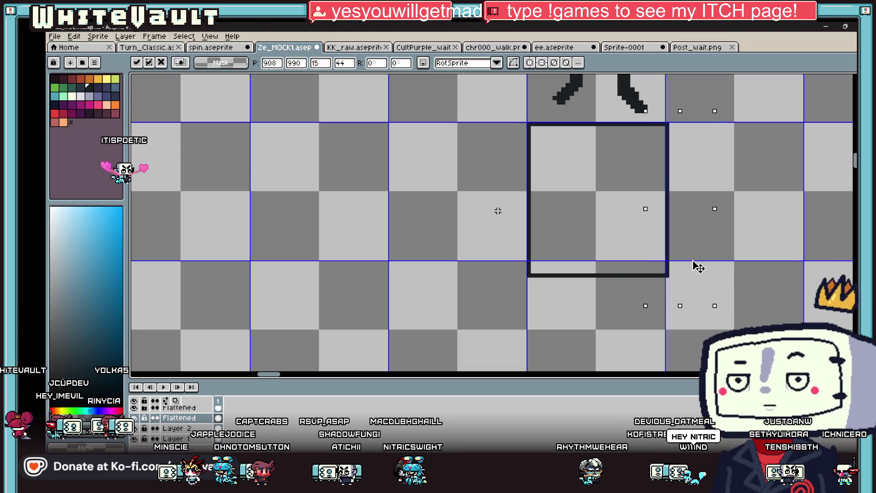
mouse_move(500, 247)
mouse_down()
mouse_move(723, 307)
mouse_move(704, 274)
mouse_up()
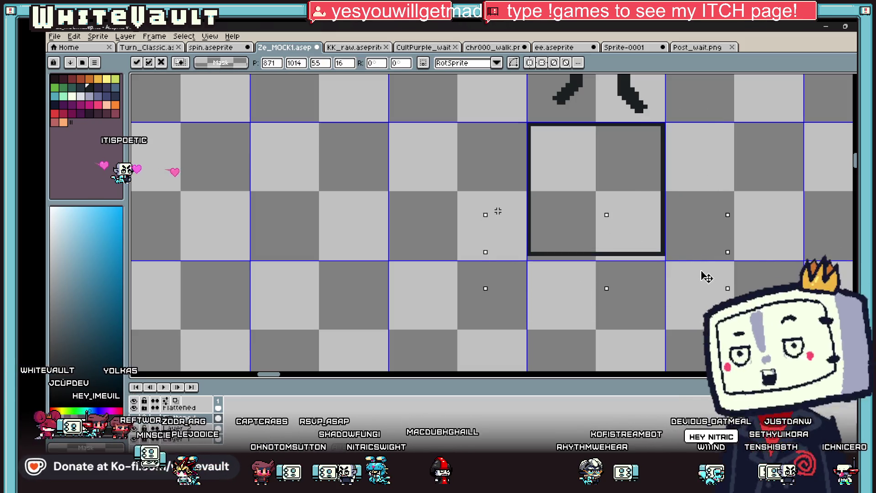
click(779, 301)
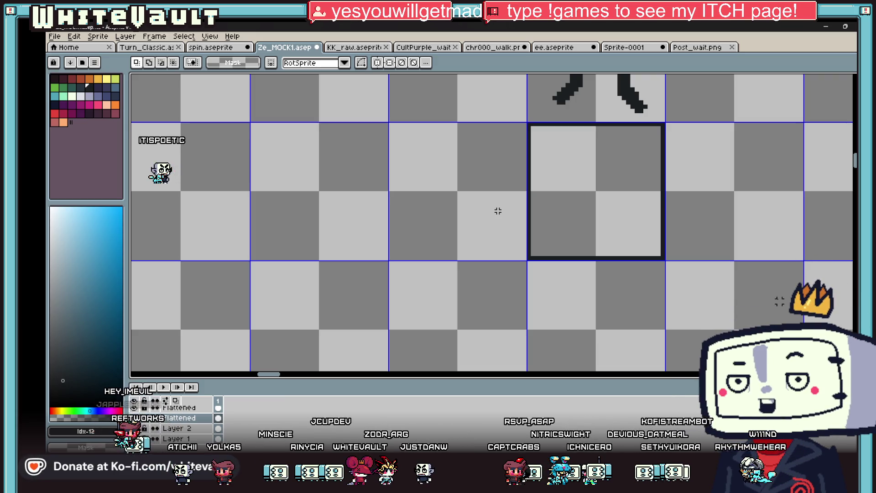
Step: Draw a large rectangle below the box with the Rectangle tool
scroll(498, 211, down, 2)
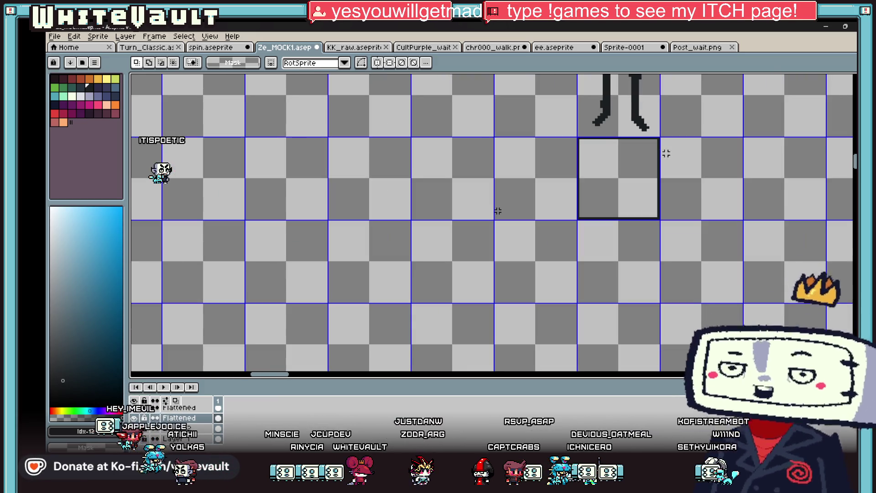
scroll(497, 210, up, 1)
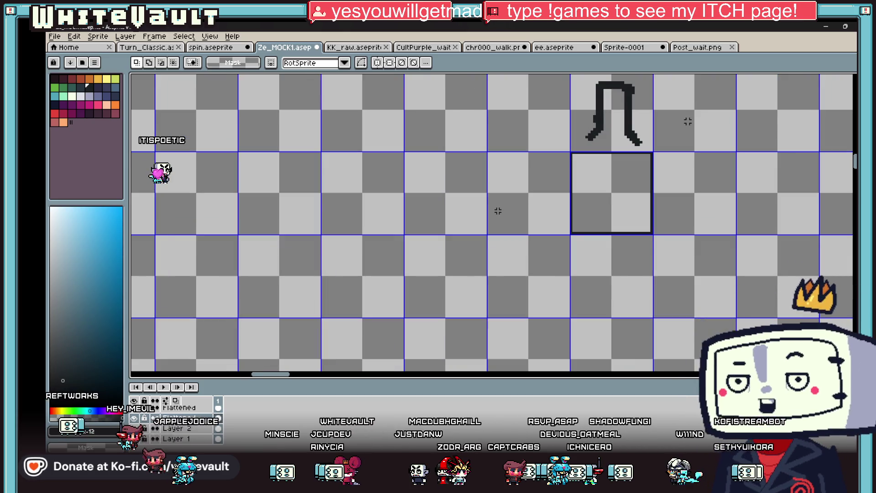
scroll(498, 210, down, 2)
scroll(498, 211, up, 1)
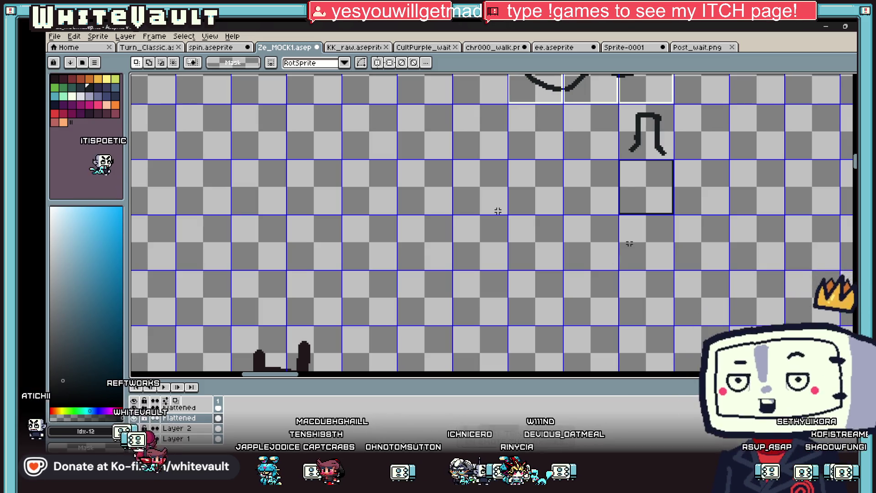
scroll(656, 253, up, 1)
key(i)
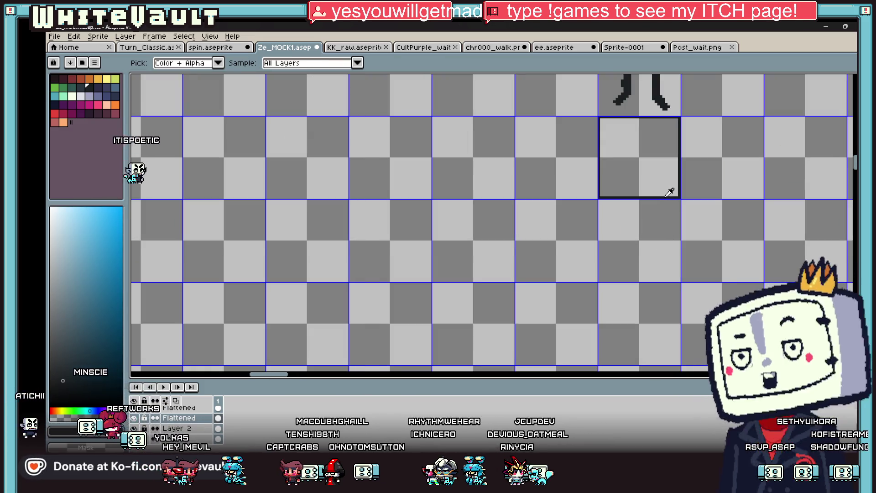
key(u)
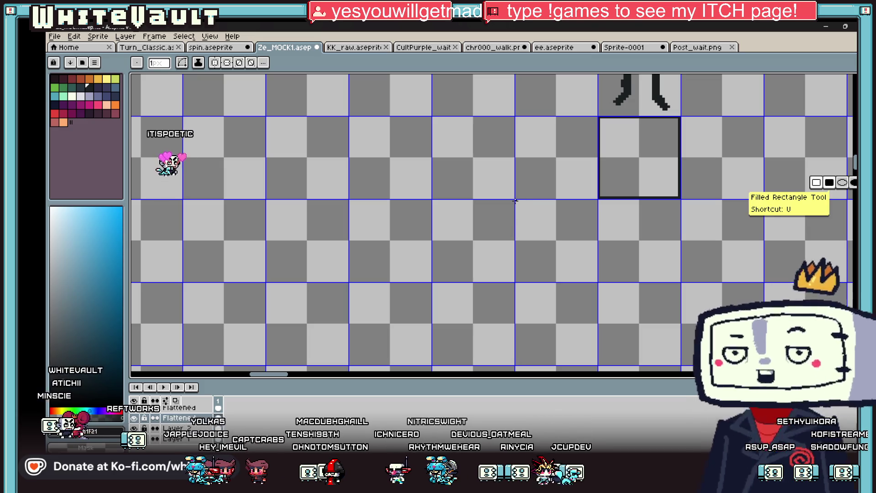
drag(514, 200, 761, 364)
Step: With a 3px brush, draw small rings at the box's lower-left and lower-right corners
key(b)
mouse_move(607, 188)
mouse_down()
mouse_move(589, 211)
mouse_move(612, 208)
mouse_up()
drag(666, 187, 675, 187)
scroll(675, 187, down, 2)
scroll(675, 187, up, 2)
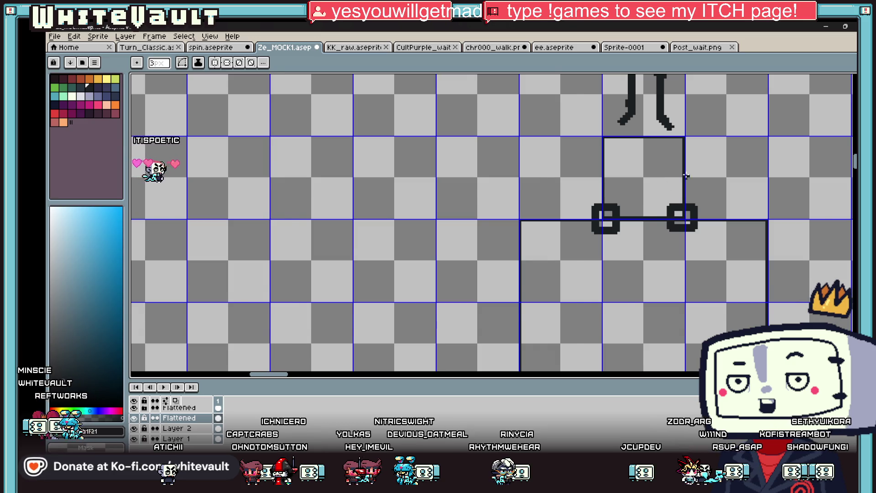
scroll(686, 176, down, 3)
scroll(624, 137, up, 4)
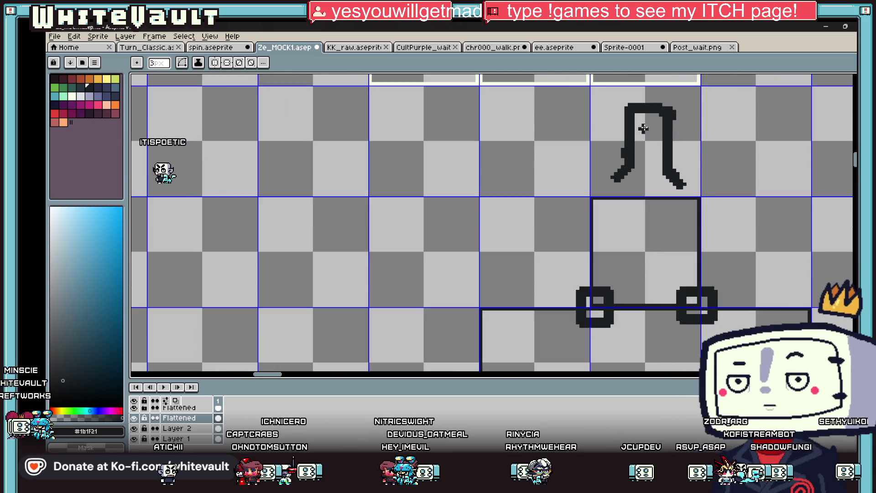
Step: Add a crossbar to the legs figure with a 2px brush
key(b)
click(643, 129)
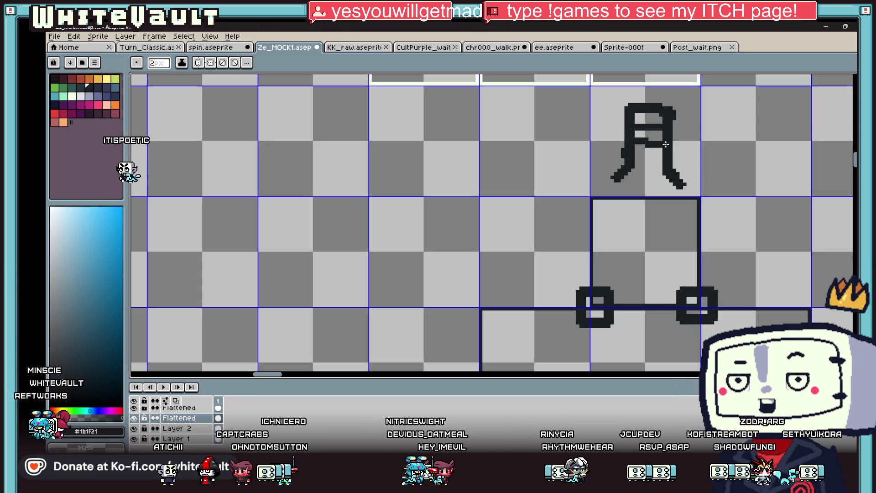
scroll(667, 161, down, 3)
scroll(684, 133, up, 2)
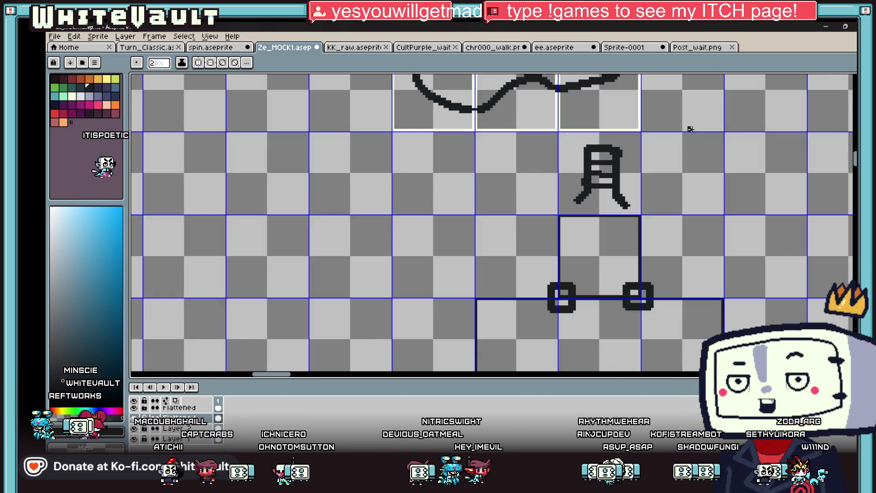
scroll(706, 114, down, 1)
scroll(702, 108, up, 2)
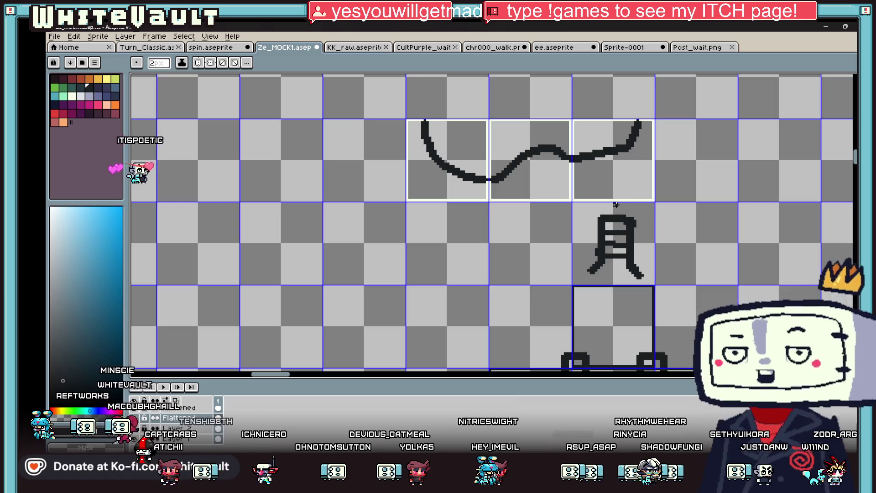
scroll(616, 165, down, 1)
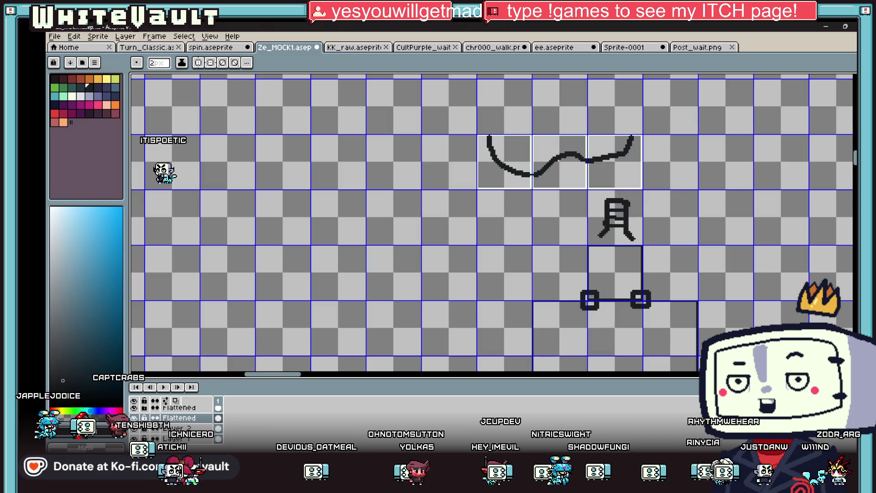
Step: Move the left arc piece up-left and place a copy of the right curve cell beside it
key(m)
mouse_move(477, 134)
mouse_down()
mouse_move(532, 185)
mouse_move(518, 180)
mouse_up()
scroll(532, 185, down, 2)
scroll(519, 180, up, 3)
mouse_move(460, 115)
mouse_down()
mouse_move(428, 75)
mouse_move(450, 145)
mouse_move(444, 132)
mouse_up()
key(Return)
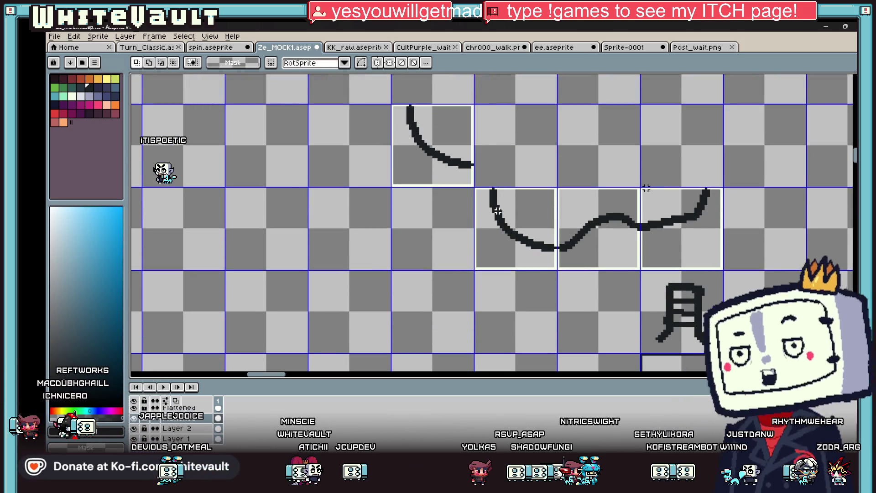
mouse_move(641, 188)
mouse_down()
mouse_move(721, 269)
mouse_move(580, 172)
mouse_move(629, 174)
mouse_up()
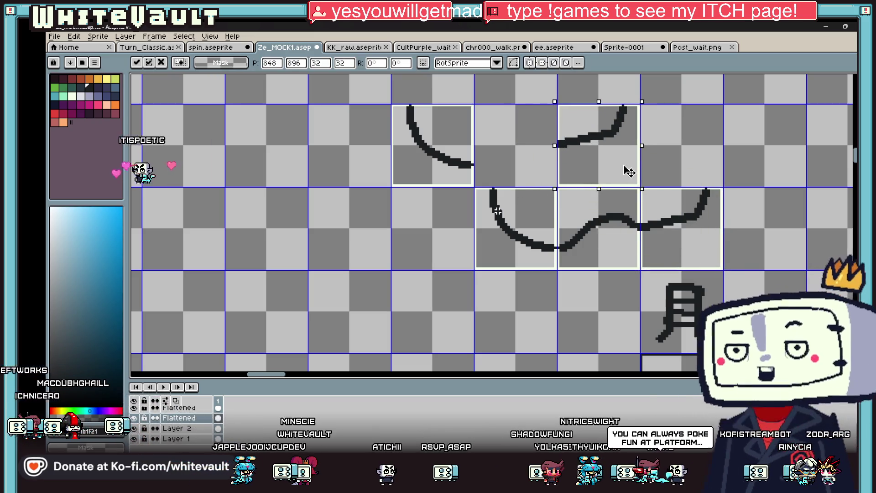
key(Return)
Step: Draw a large rectangle framing the whole sketch
scroll(486, 170, up, 1)
key(b)
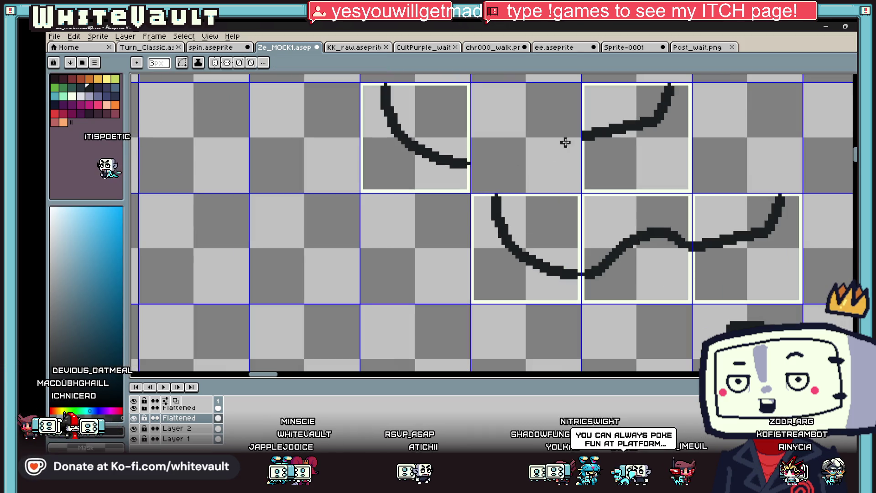
scroll(589, 135, down, 4)
drag(506, 110, 724, 303)
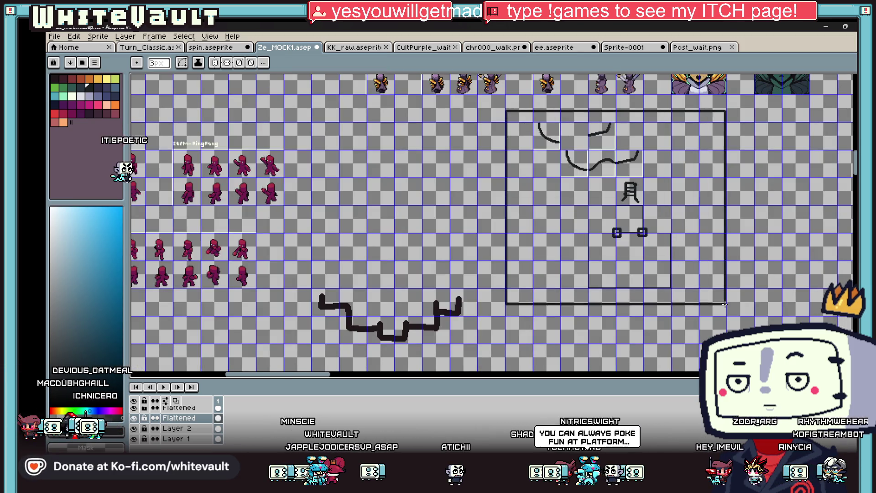
Step: Select the whole sketch and move it up 16 pixels
scroll(647, 236, down, 2)
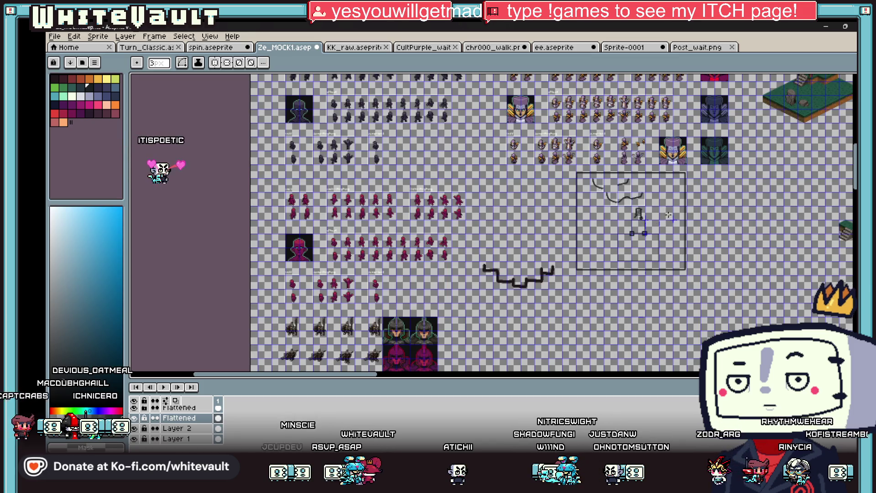
key(m)
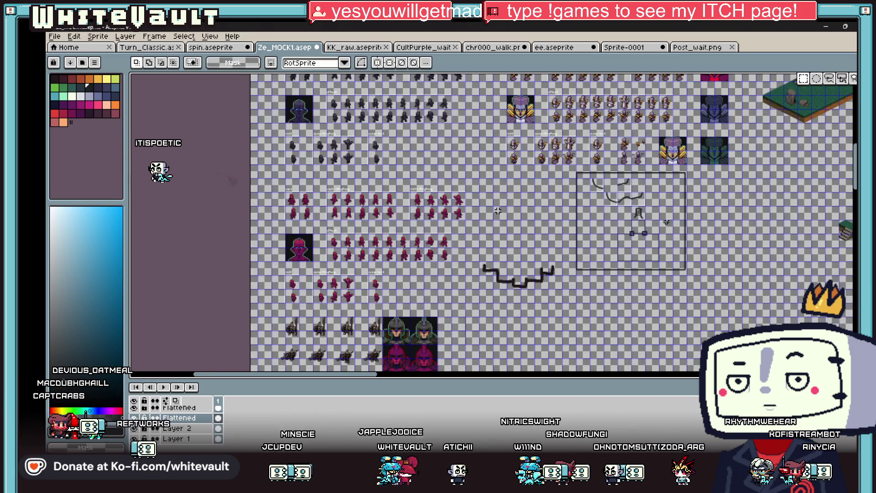
scroll(662, 214, down, 5)
scroll(662, 207, up, 5)
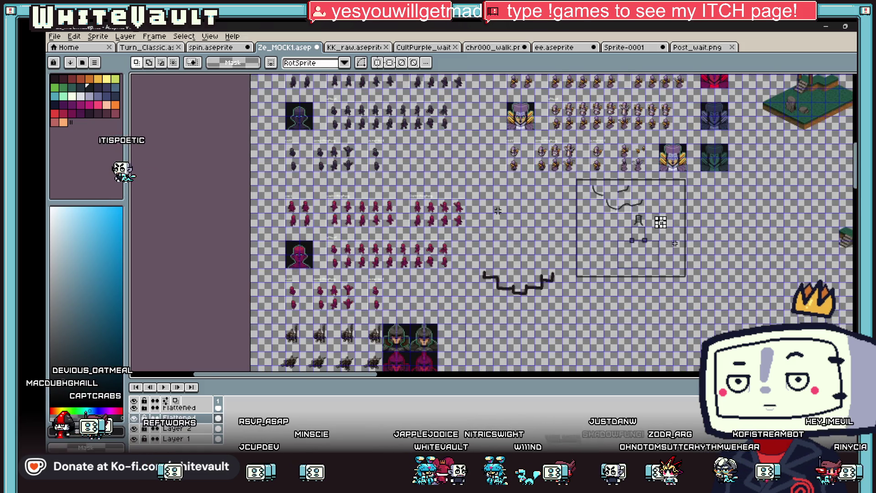
click(661, 246)
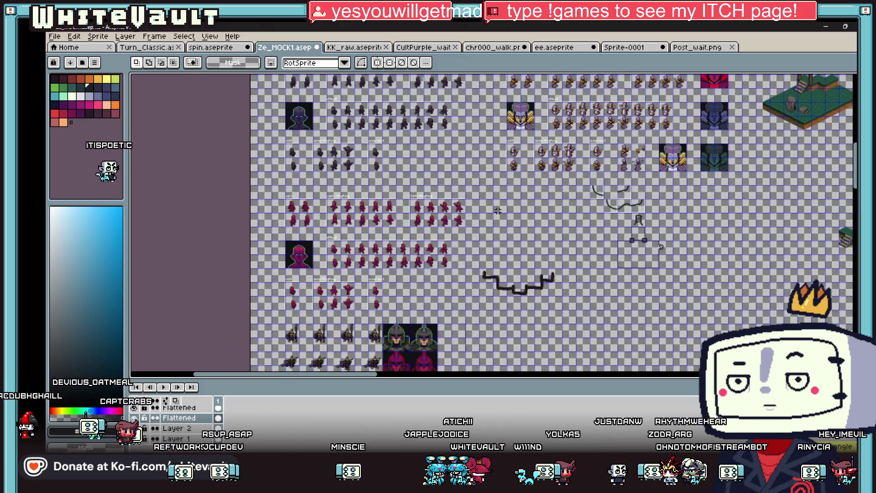
drag(685, 276, 576, 180)
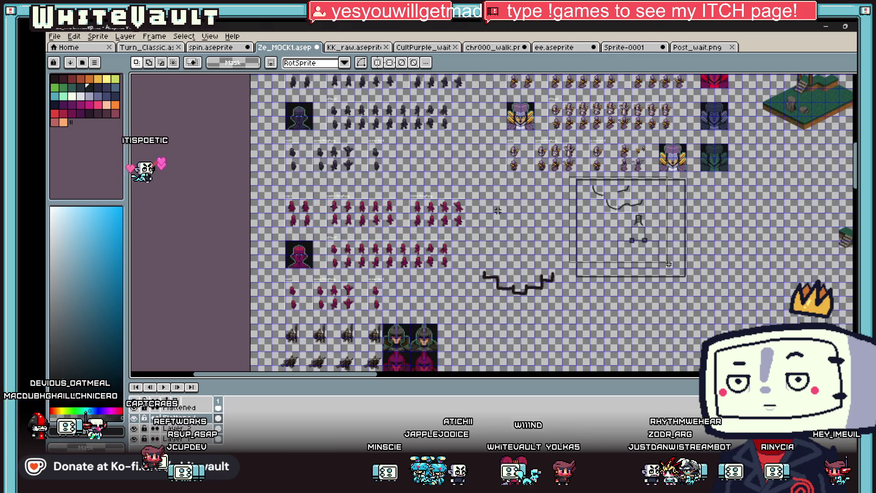
scroll(674, 206, up, 1)
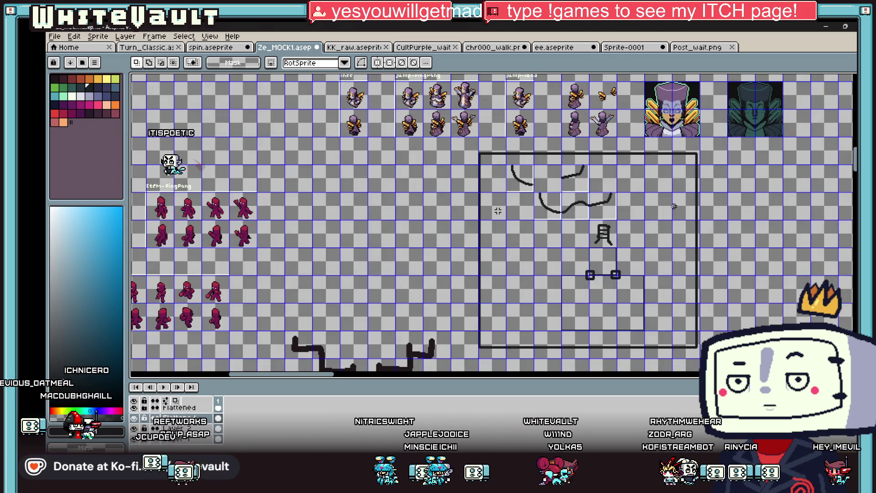
scroll(630, 261, down, 1)
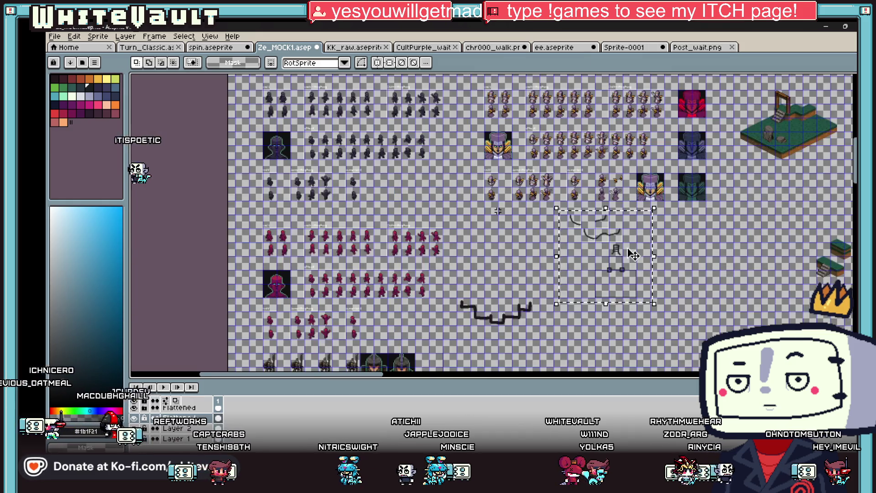
click(633, 254)
scroll(631, 274, up, 3)
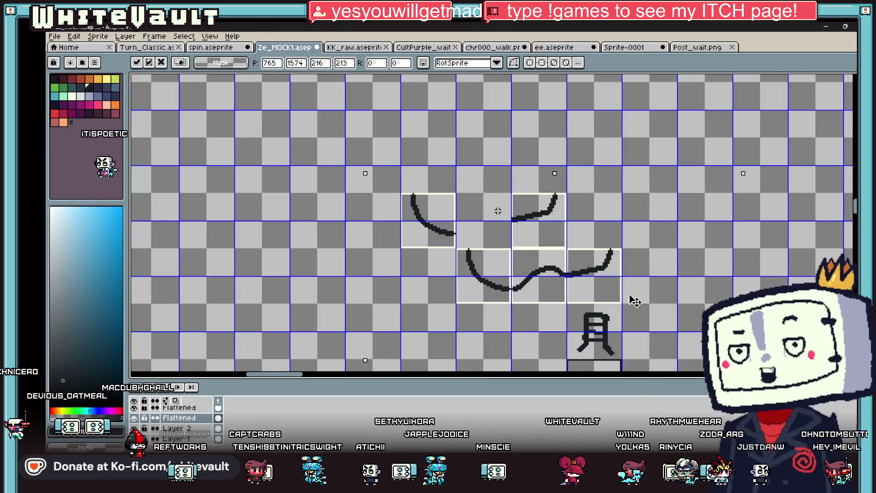
drag(633, 301, 628, 272)
scroll(628, 271, down, 2)
scroll(699, 337, up, 2)
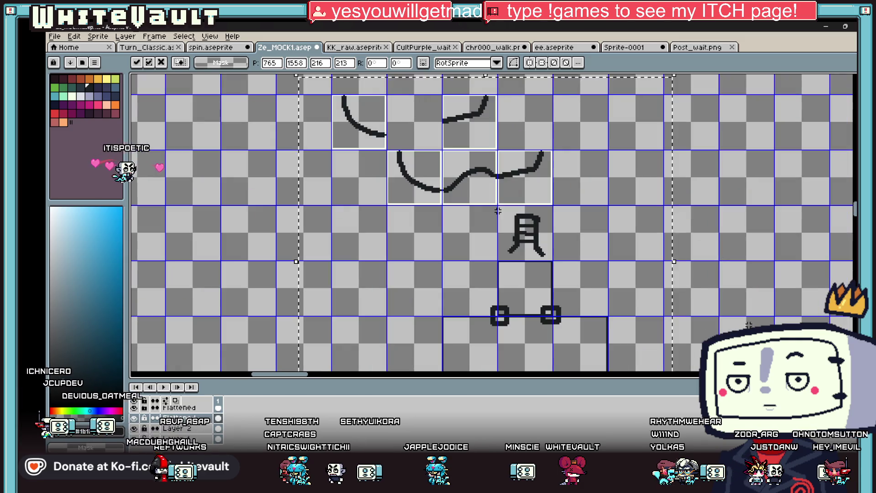
click(748, 324)
Step: Draw a straight pencil line connecting the left arc to the right curve
scroll(632, 292, down, 2)
scroll(594, 343, up, 2)
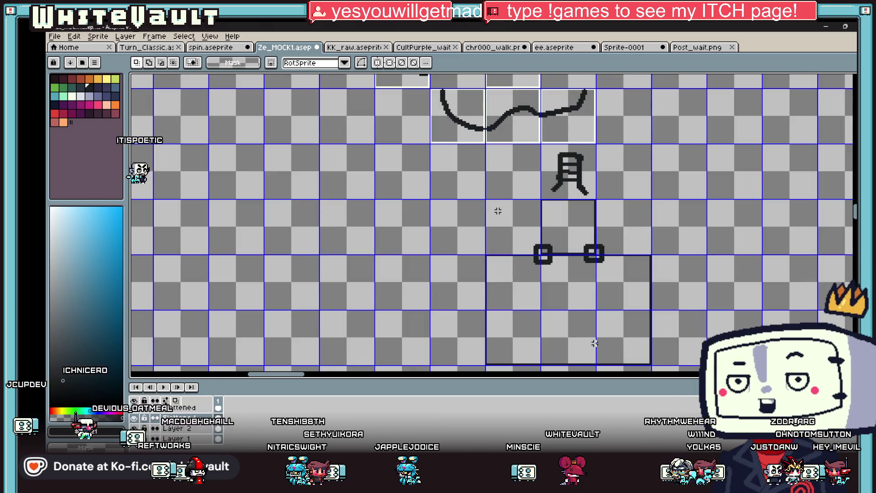
scroll(587, 141, down, 2)
scroll(581, 114, up, 2)
scroll(552, 133, down, 2)
scroll(552, 133, down, 2)
scroll(447, 110, up, 3)
scroll(447, 110, down, 2)
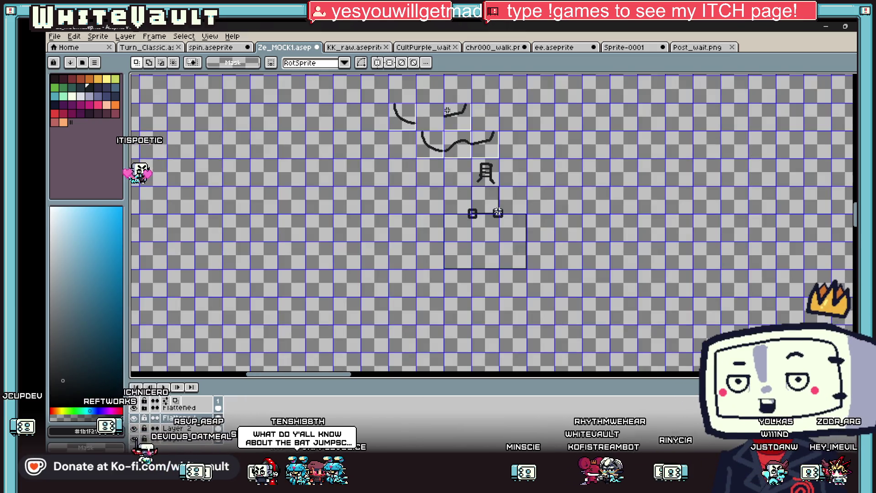
scroll(403, 113, up, 2)
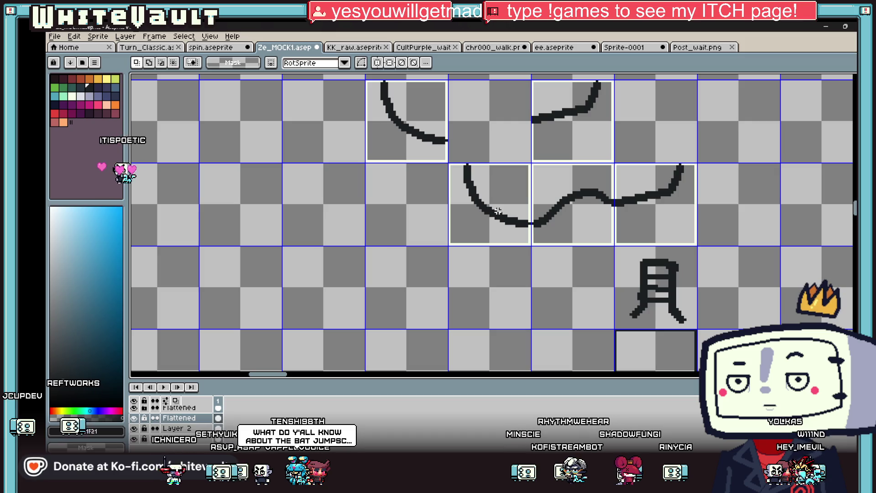
scroll(498, 210, up, 3)
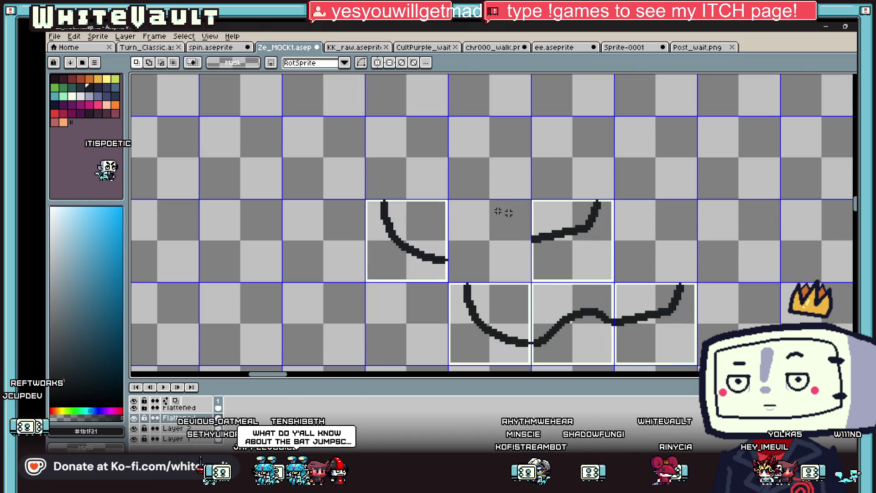
key(i)
key(b)
shift+click(531, 238)
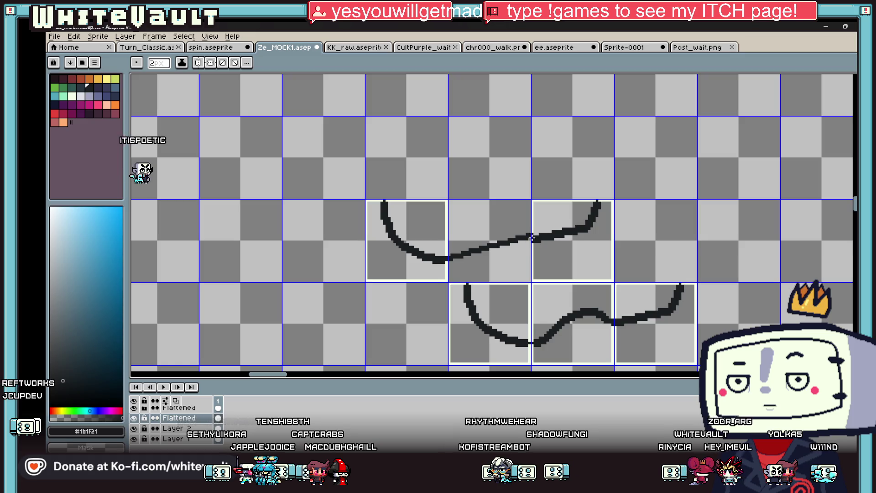
Step: Thicken the brush by one pixel and draw an X to the right of the upper curves
key(plus)
mouse_move(398, 116)
mouse_down()
mouse_move(411, 141)
mouse_move(451, 161)
mouse_up()
key(ctrl+z)
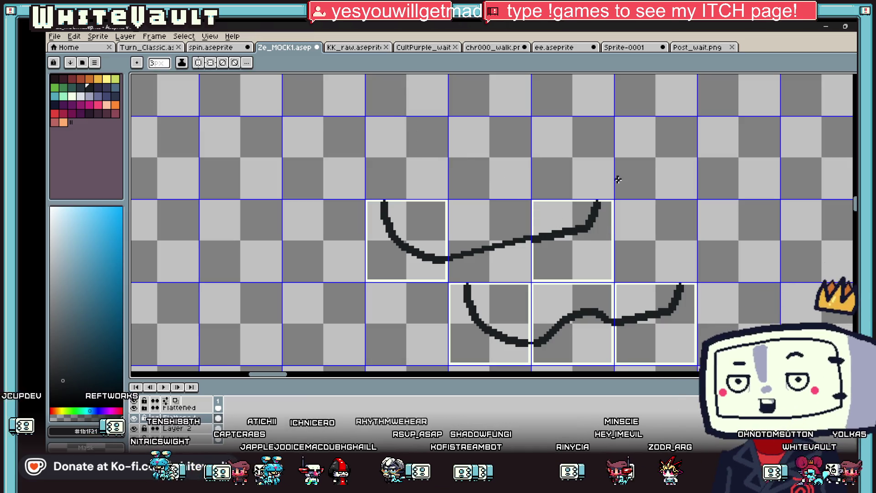
mouse_move(631, 227)
mouse_down()
mouse_move(656, 253)
mouse_move(626, 250)
mouse_up()
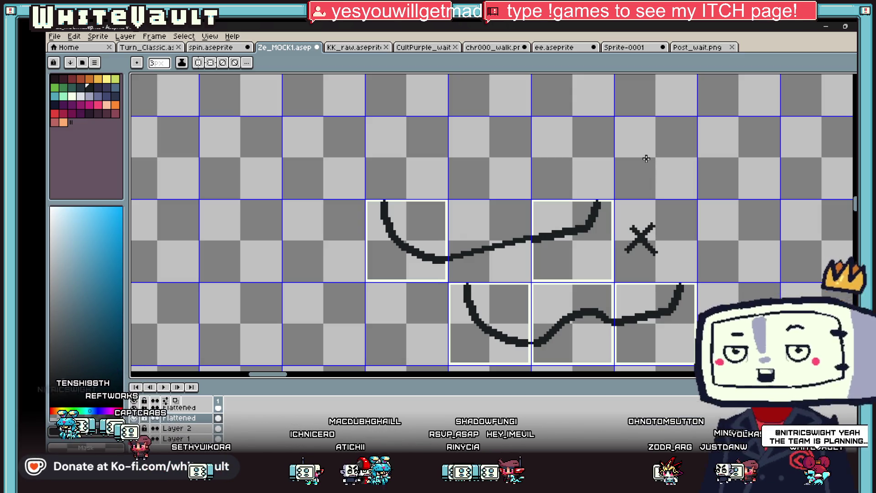
Step: With a 4px brush, draw a curved stroke arching above the X
key(b)
key(plus)
mouse_move(686, 191)
mouse_down()
mouse_move(680, 156)
mouse_move(627, 130)
mouse_move(617, 151)
mouse_move(569, 156)
mouse_move(565, 172)
mouse_up()
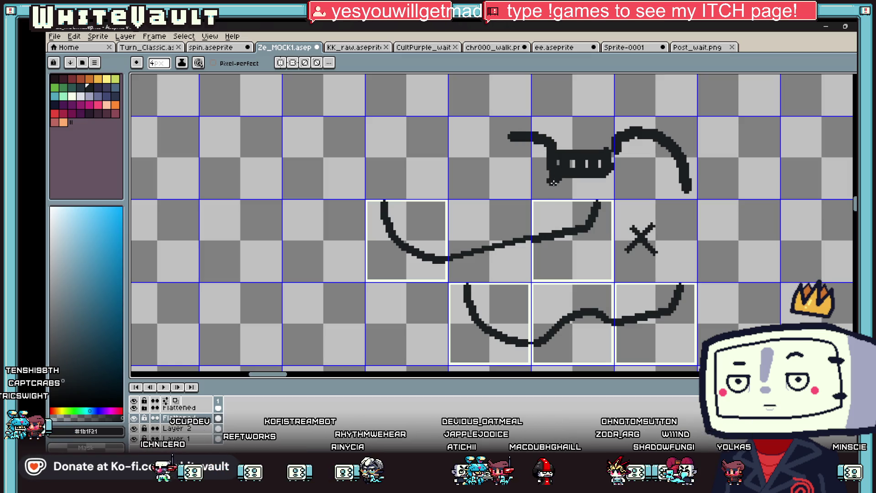
Step: Draw an upward hook, a bent stroke to the left, and a horizontal line beneath them
drag(515, 135, 519, 92)
mouse_move(461, 108)
mouse_down()
mouse_move(480, 151)
mouse_move(410, 149)
mouse_up()
drag(416, 191, 558, 179)
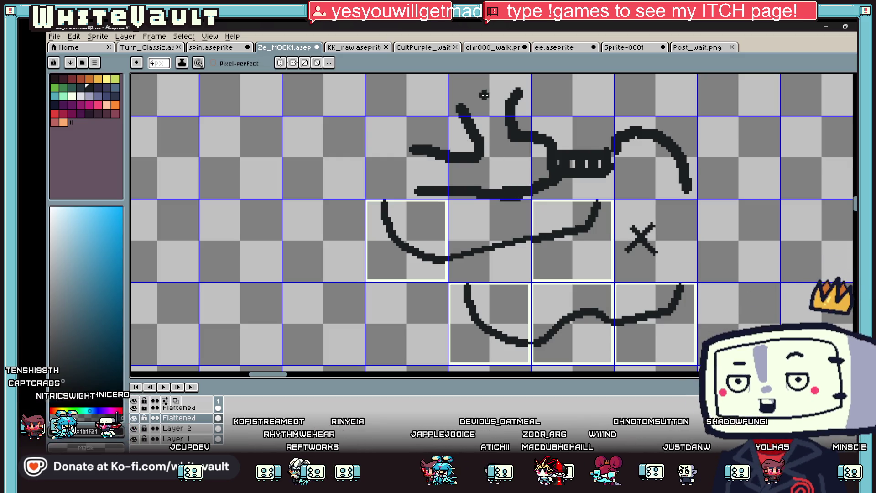
Step: Draw two closed loops rising from the strokes and a caret-shaped peak above them
scroll(387, 105, down, 3)
mouse_move(407, 139)
mouse_down()
mouse_move(383, 98)
mouse_move(442, 99)
mouse_move(477, 136)
mouse_up()
scroll(387, 105, up, 3)
scroll(477, 136, down, 3)
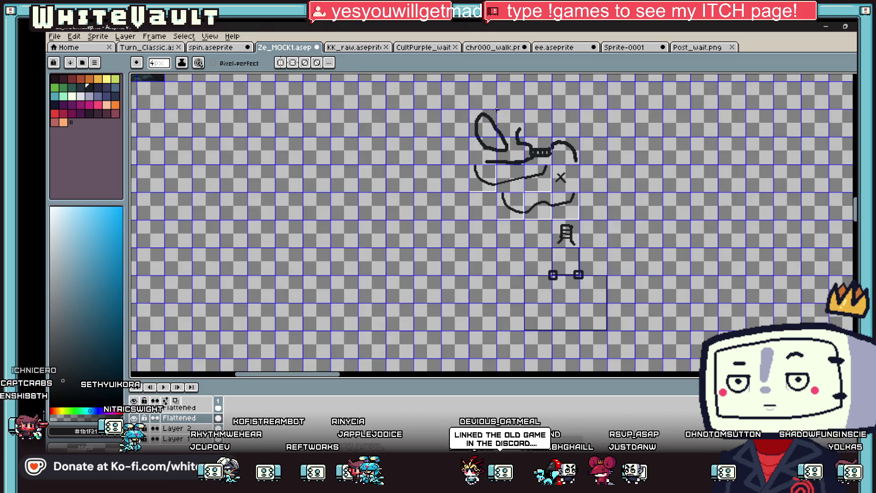
scroll(532, 133, up, 2)
mouse_move(543, 141)
mouse_down()
mouse_move(568, 95)
mouse_move(603, 120)
mouse_move(556, 162)
mouse_up()
scroll(539, 114, down, 4)
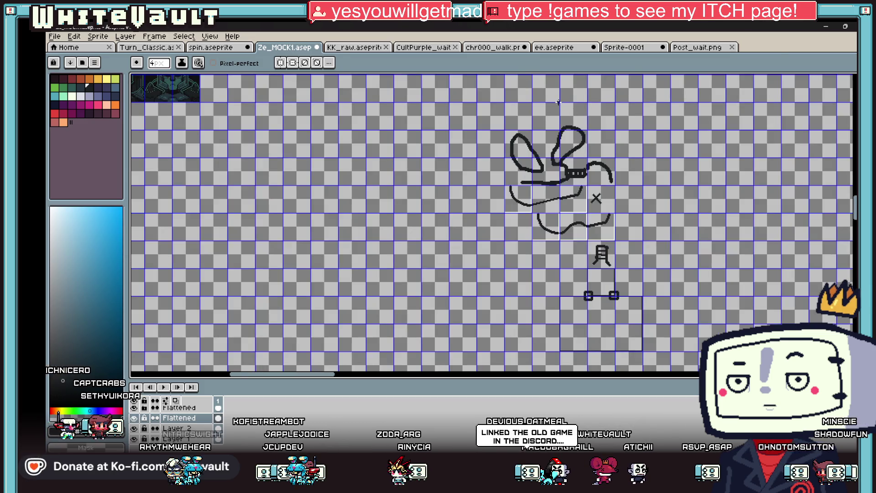
scroll(534, 84, up, 4)
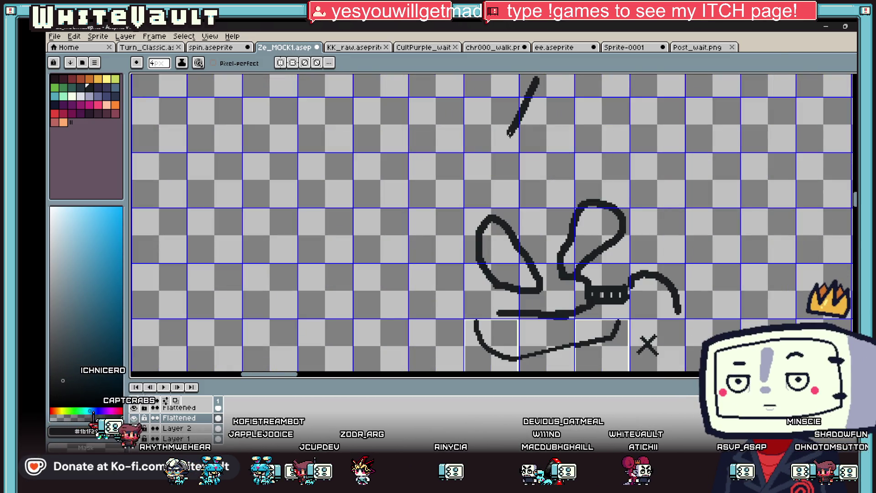
drag(538, 80, 578, 136)
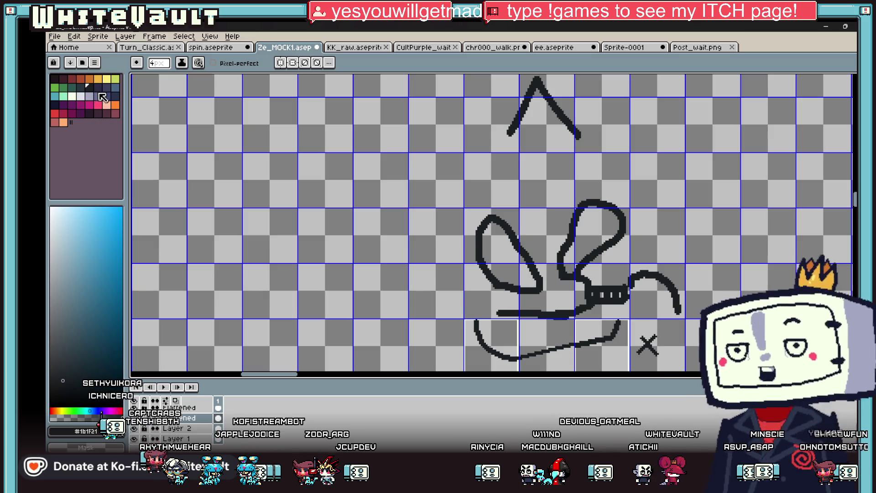
scroll(583, 215, down, 4)
scroll(627, 273, up, 4)
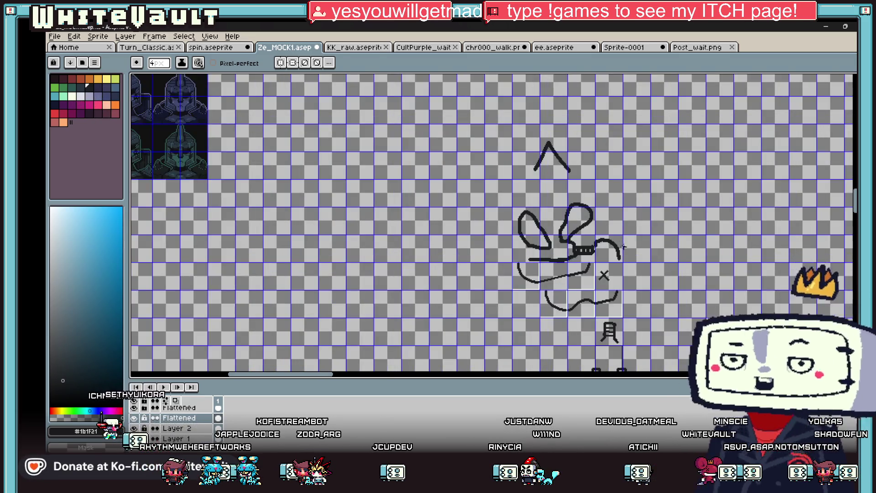
scroll(626, 266, down, 4)
scroll(617, 290, up, 3)
scroll(611, 319, down, 4)
scroll(637, 367, up, 4)
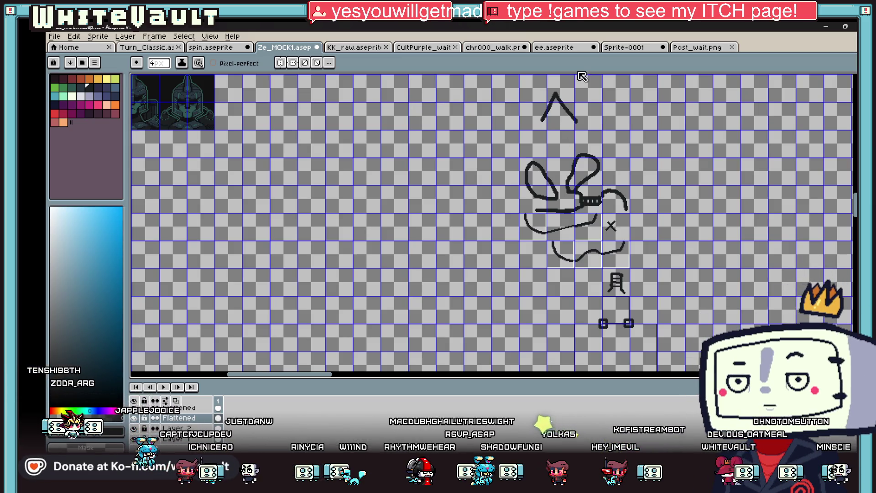
Step: Zoom in and out over the finished sketch, then bring the Bakin map editor forward
scroll(651, 223, up, 2)
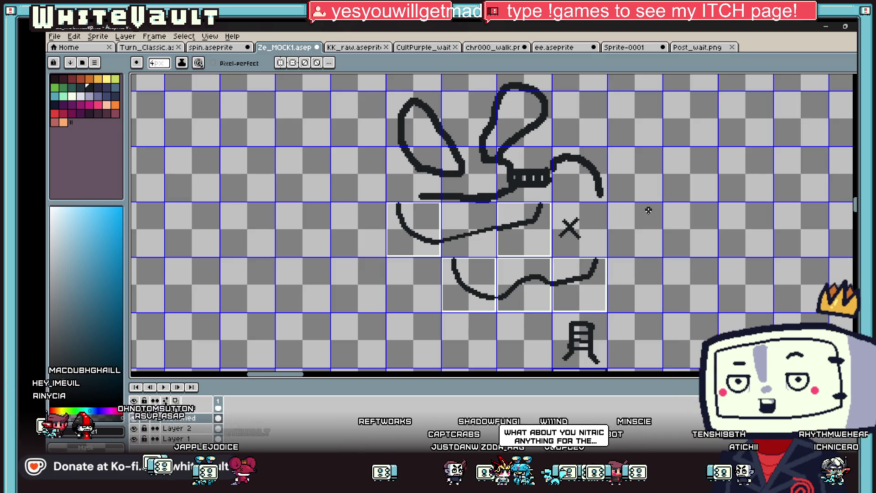
scroll(648, 210, down, 2)
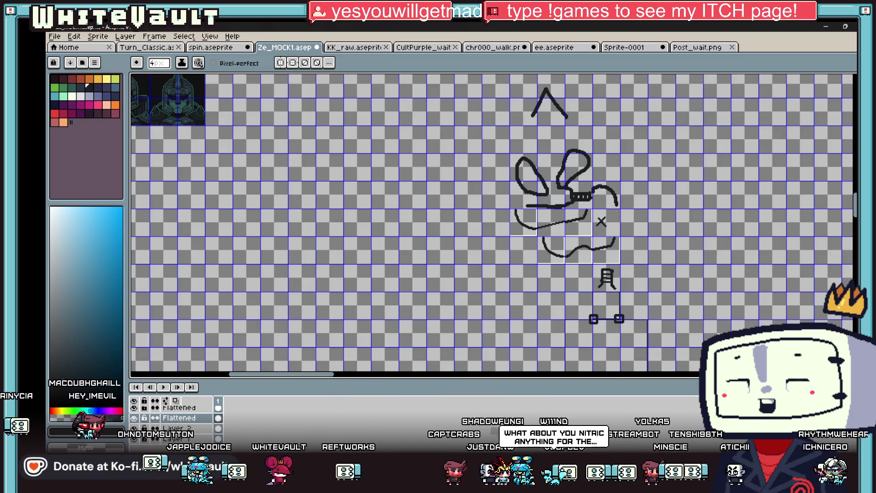
click(536, 425)
Step: Tilt the 3D view and raise the mOUNT terrain area into a tall block
mouse_move(523, 305)
mouse_down()
mouse_move(539, 274)
mouse_move(532, 237)
mouse_up()
scroll(449, 352, down, 2)
scroll(453, 341, up, 2)
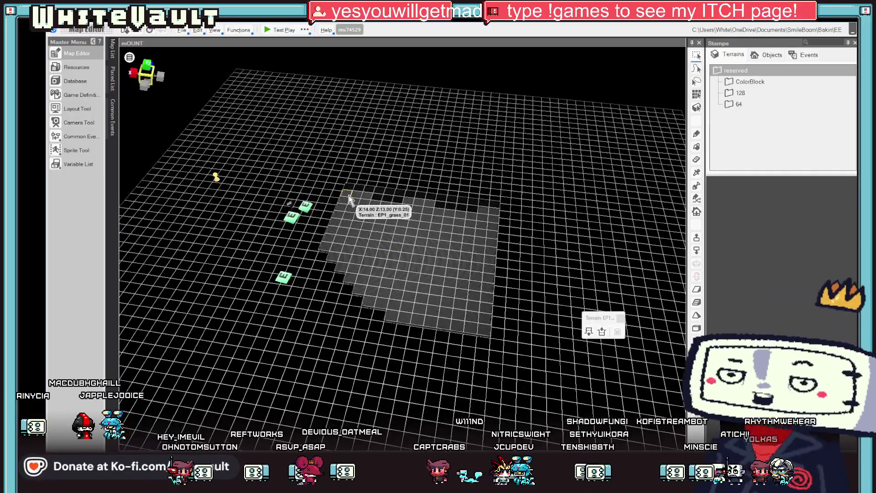
click(506, 297)
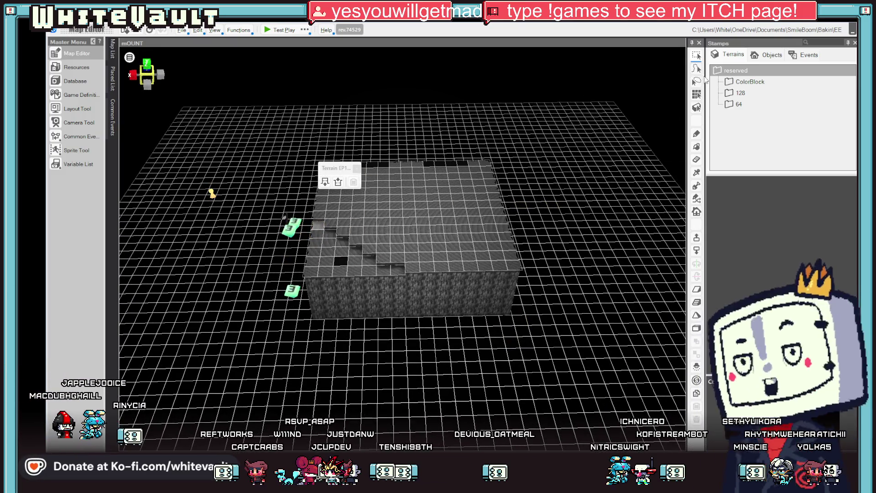
Step: Lower the step cells on the block's edge three times and the pillar beside it
click(338, 247)
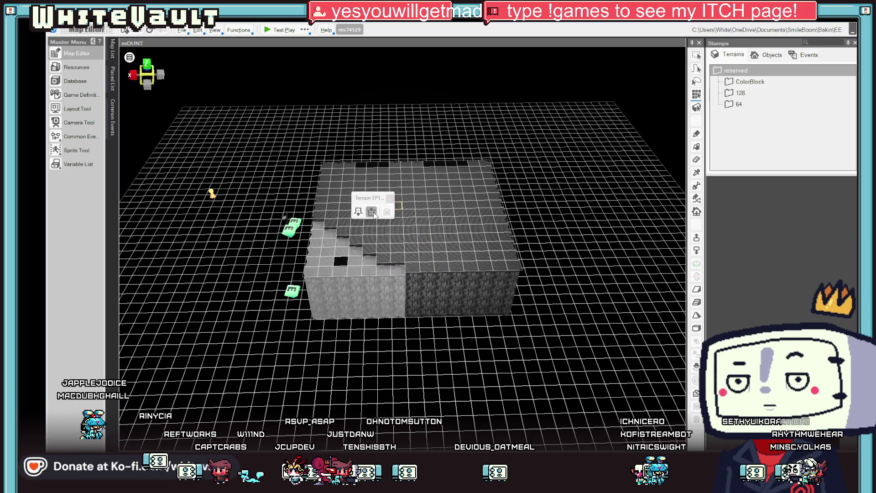
click(371, 212)
click(371, 212)
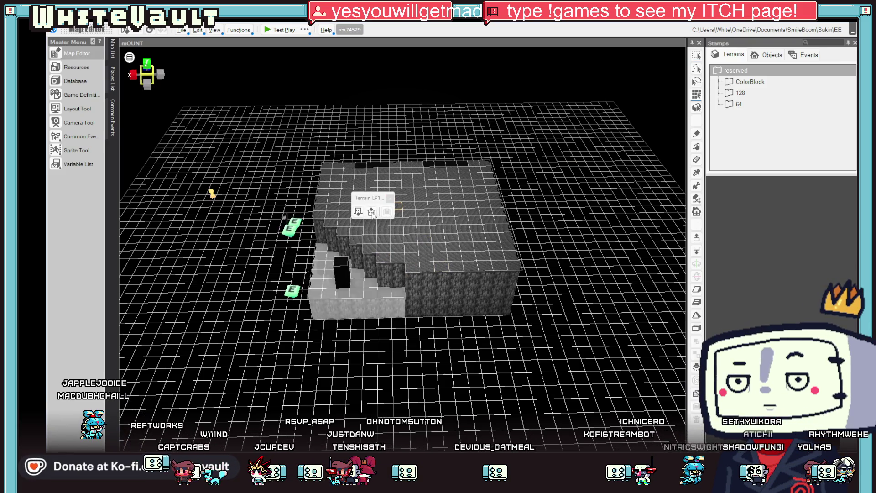
click(371, 212)
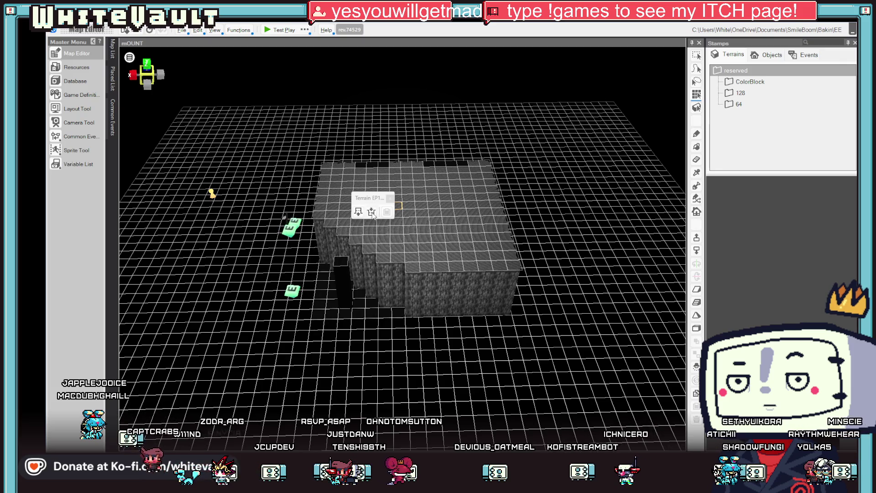
scroll(376, 295, up, 1)
click(381, 237)
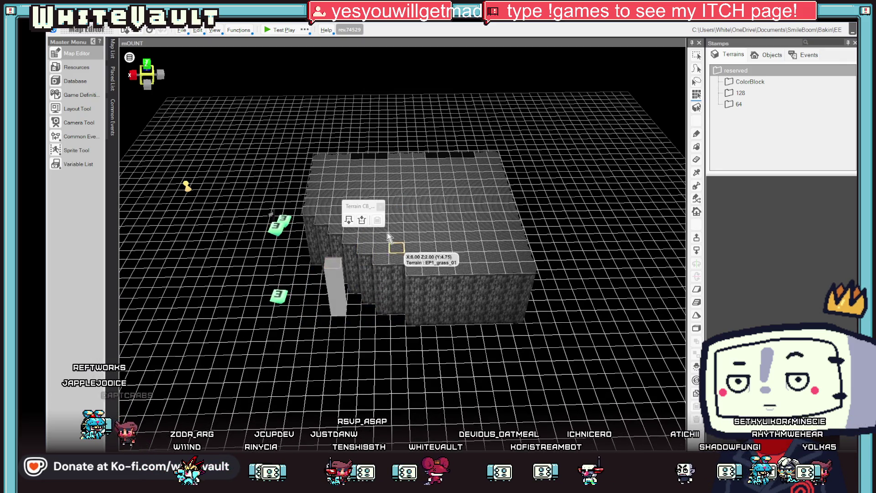
click(362, 220)
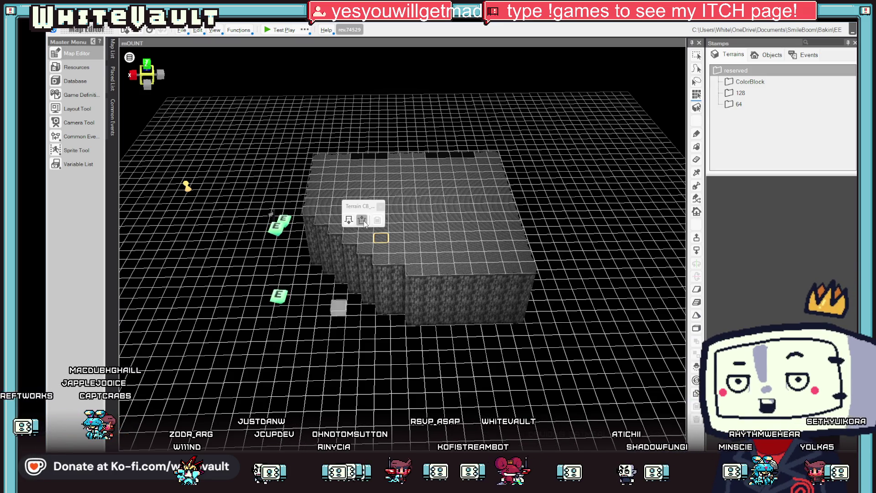
mouse_move(364, 222)
mouse_down()
mouse_move(453, 235)
mouse_move(442, 243)
mouse_move(386, 168)
mouse_up()
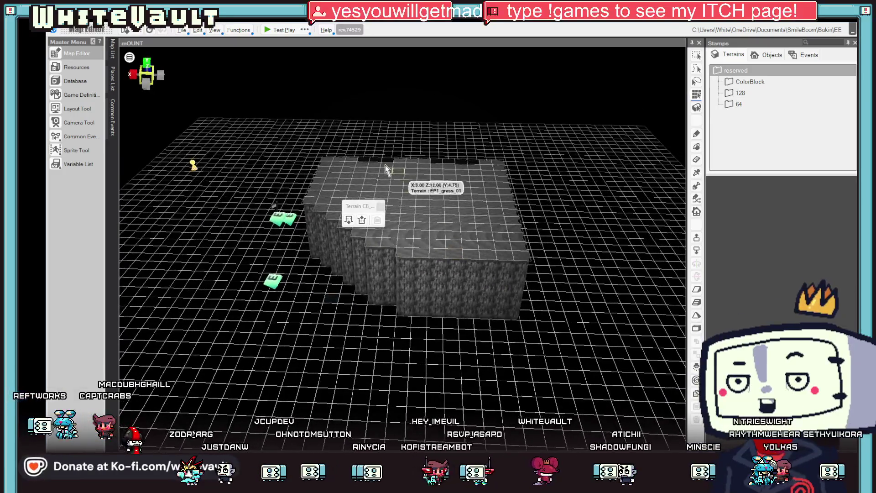
click(113, 48)
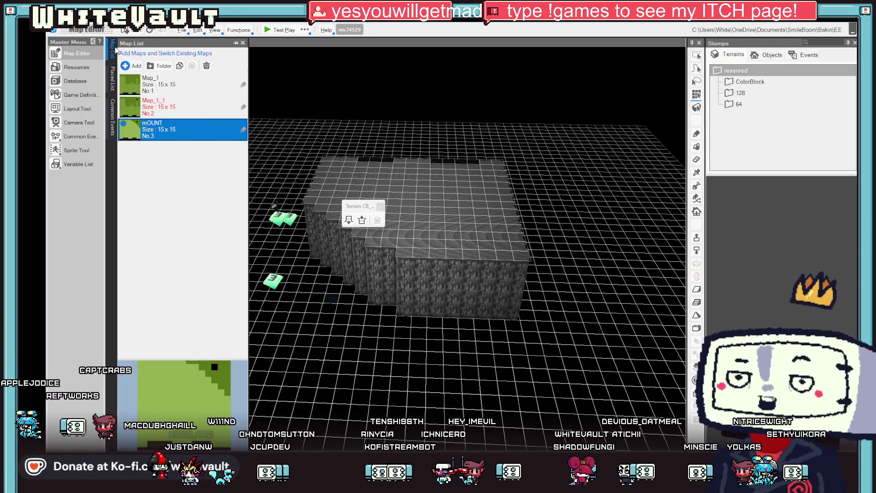
click(135, 67)
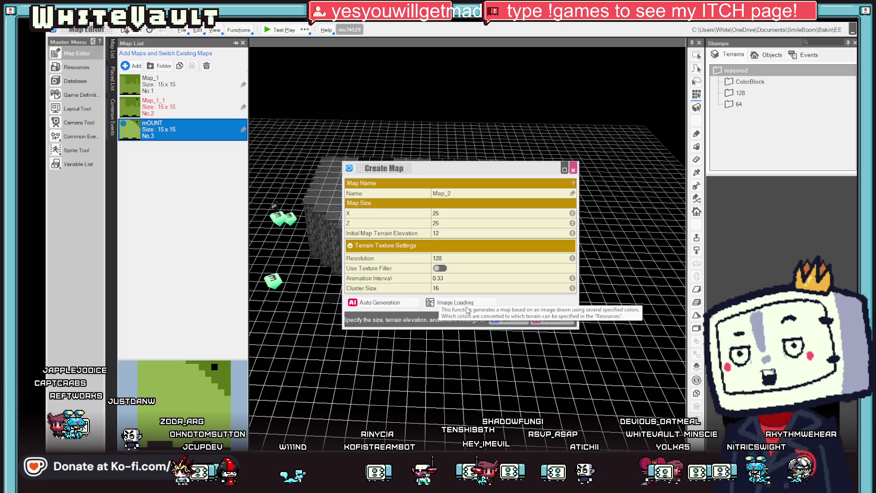
click(553, 320)
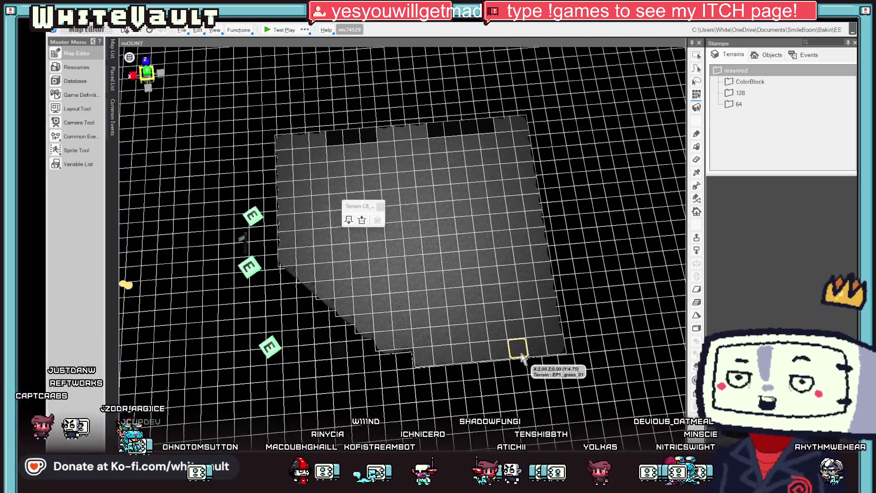
key(alt+Tab)
Step: Zoom into the Ze_MOCK1 sheet, pick a dark navy palette swatch, then return to Bakin
scroll(449, 187, up, 3)
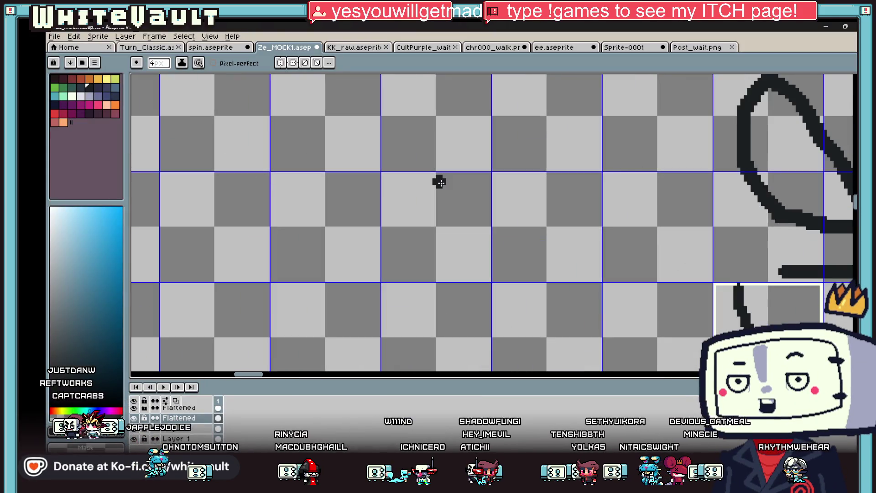
click(106, 96)
scroll(474, 221, down, 5)
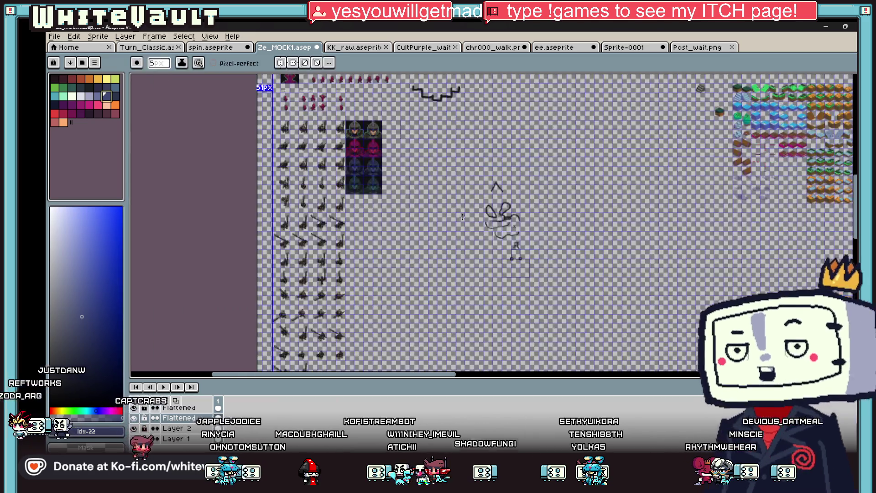
scroll(462, 217, up, 5)
key(v)
scroll(456, 214, up, 2)
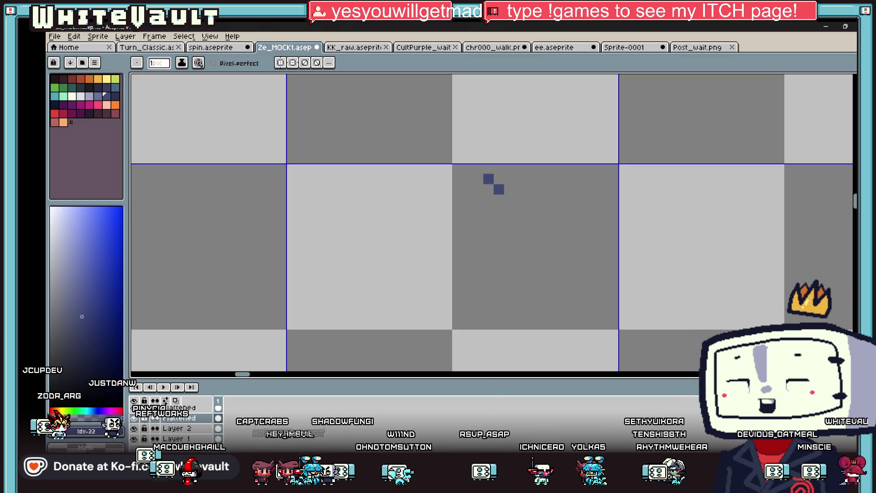
key(alt+Tab)
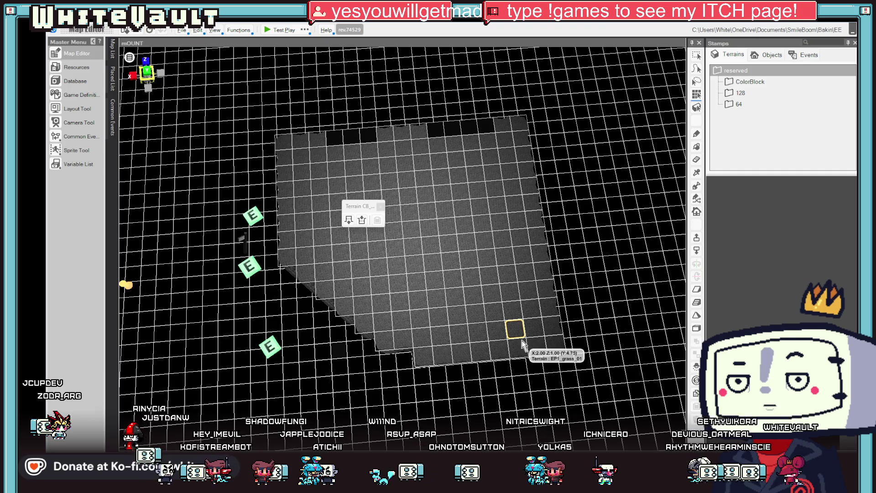
Step: Orbit and zoom around the mOUNT stone block's sides, then switch to Aseprite
mouse_move(562, 328)
mouse_down()
mouse_move(587, 329)
mouse_move(586, 303)
mouse_up()
scroll(586, 303, down, 4)
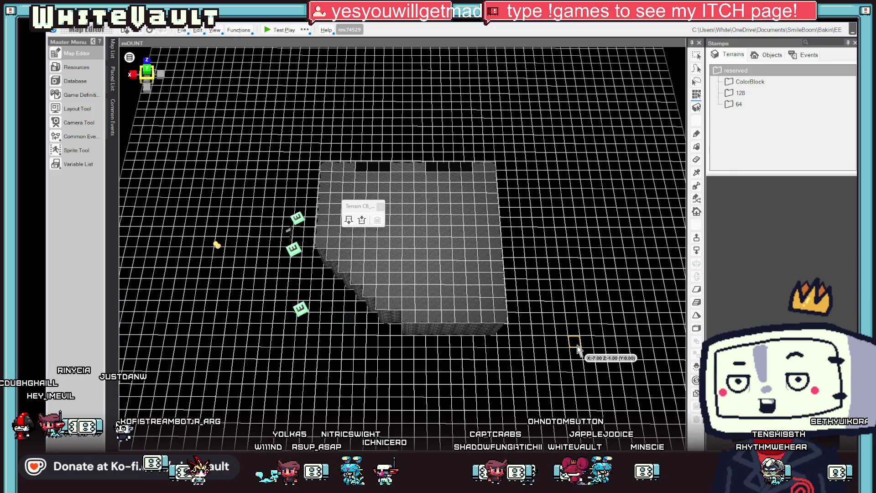
key(alt+Tab)
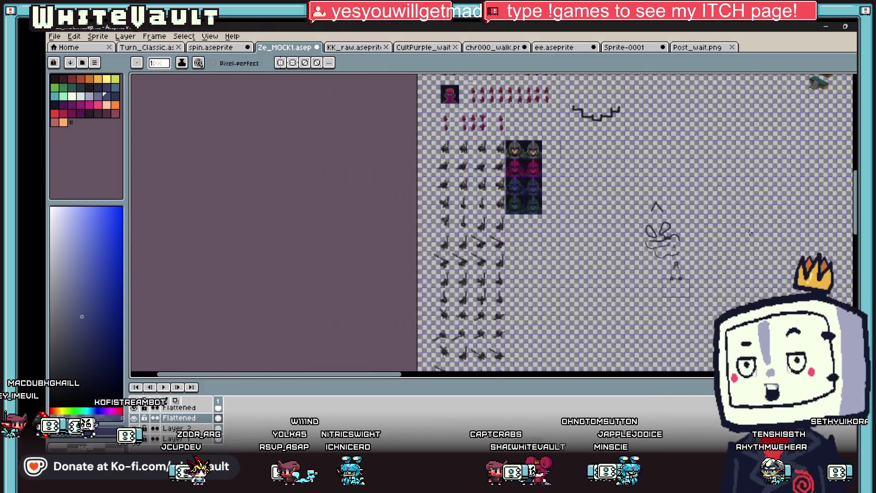
Step: Zoom in on the Ze_MOCK1 line sketch, then return to Bakin and tilt the map camera
scroll(466, 328, up, 2)
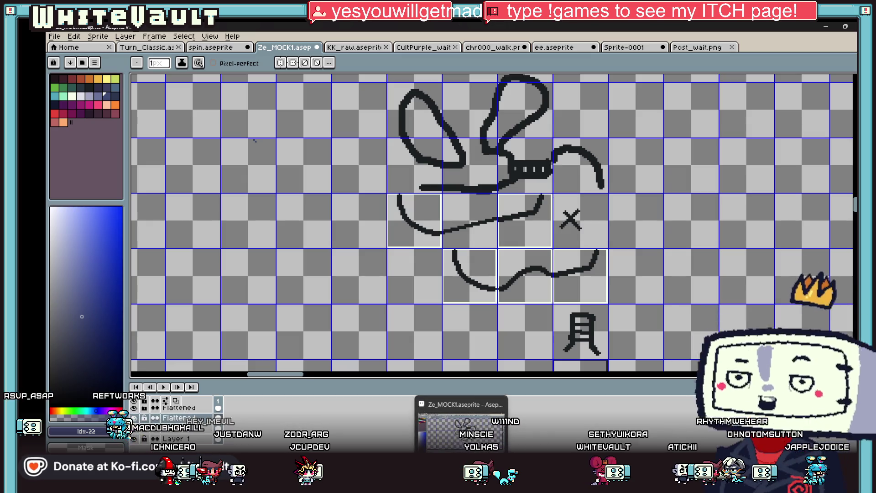
key(alt+Tab)
mouse_move(534, 316)
mouse_down()
mouse_move(530, 254)
mouse_move(539, 309)
mouse_move(532, 314)
mouse_up()
scroll(531, 315, up, 3)
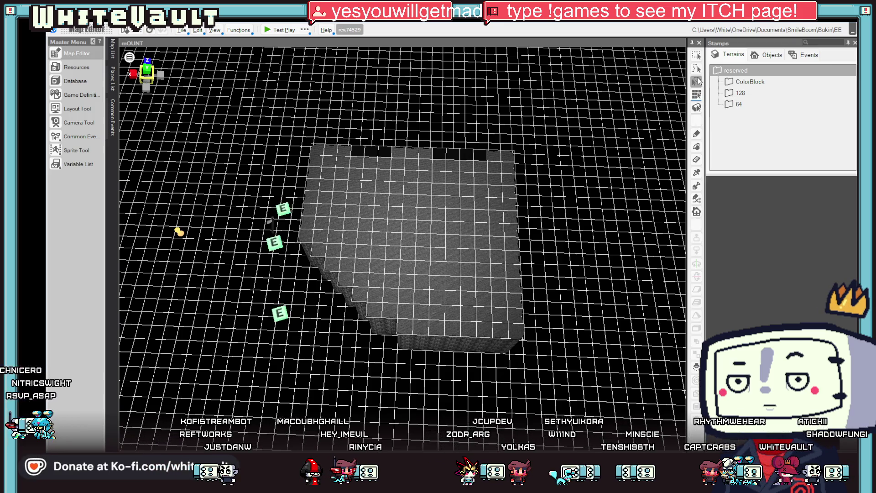
Step: Select the terrain row along the block's edge and raise it one level into a rim wall
mouse_move(510, 196)
mouse_down()
mouse_move(469, 241)
mouse_move(487, 239)
mouse_move(492, 284)
mouse_move(476, 289)
mouse_up()
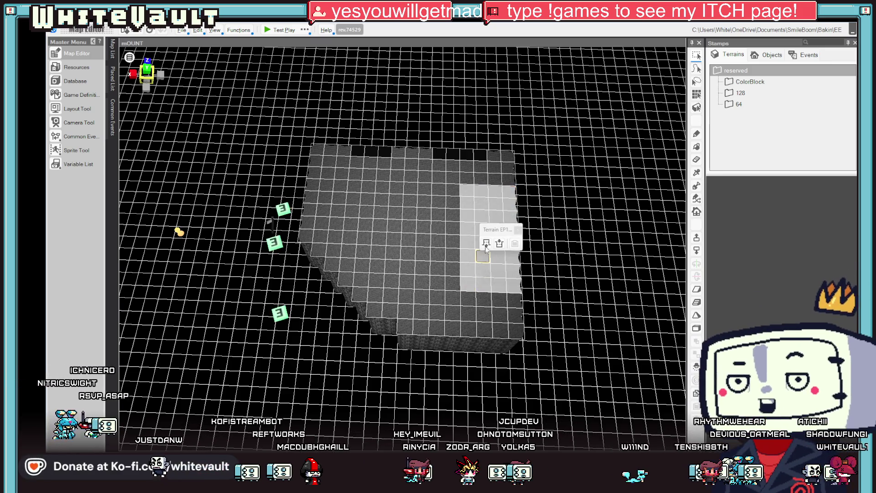
click(486, 243)
mouse_move(584, 251)
mouse_down()
mouse_move(600, 265)
mouse_move(543, 229)
mouse_move(546, 246)
mouse_up()
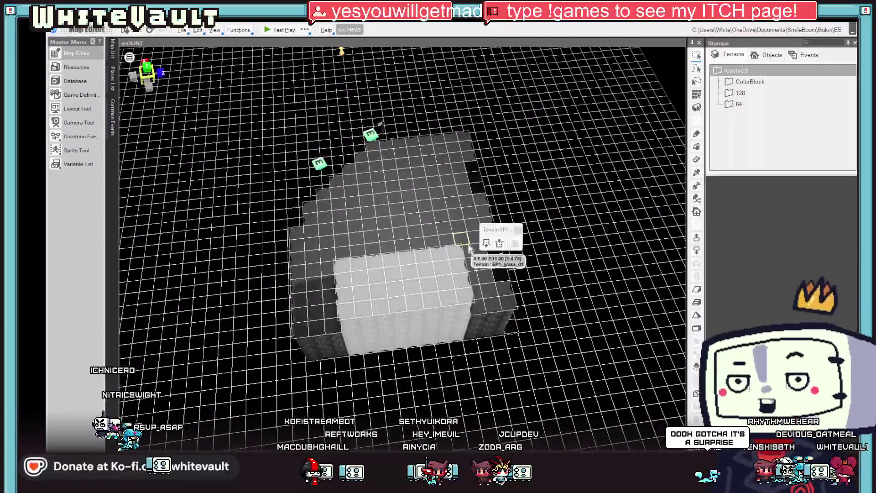
drag(546, 313, 483, 328)
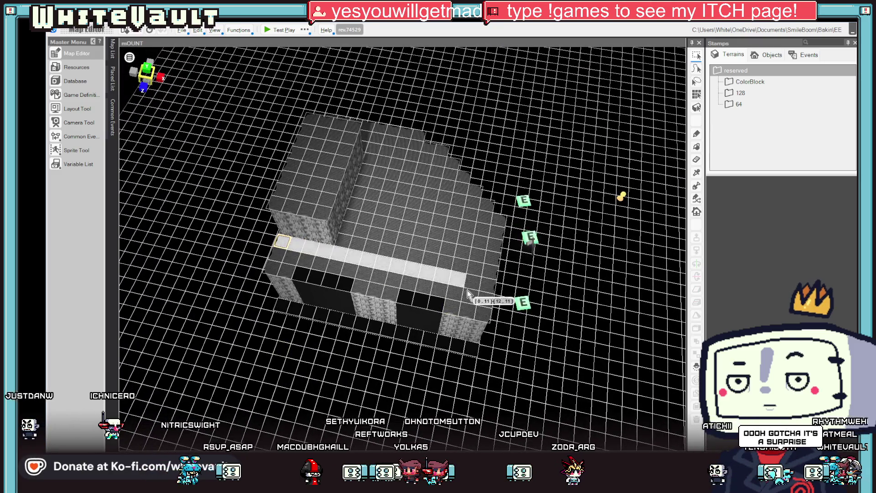
click(462, 252)
click(491, 256)
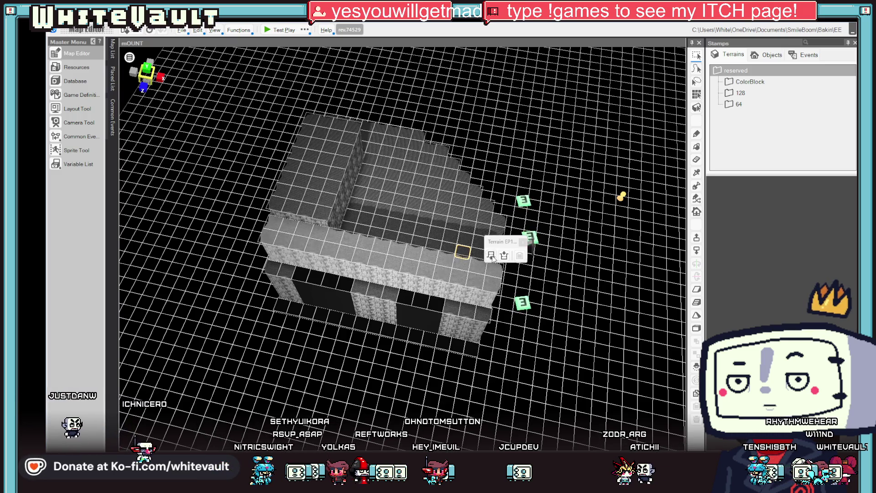
mouse_move(491, 256)
mouse_down()
mouse_move(456, 274)
mouse_move(433, 267)
mouse_up()
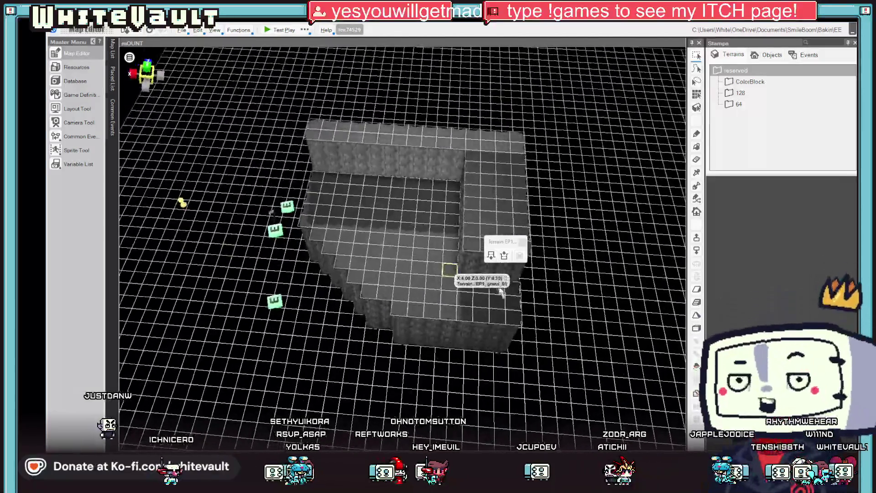
right_click(497, 301)
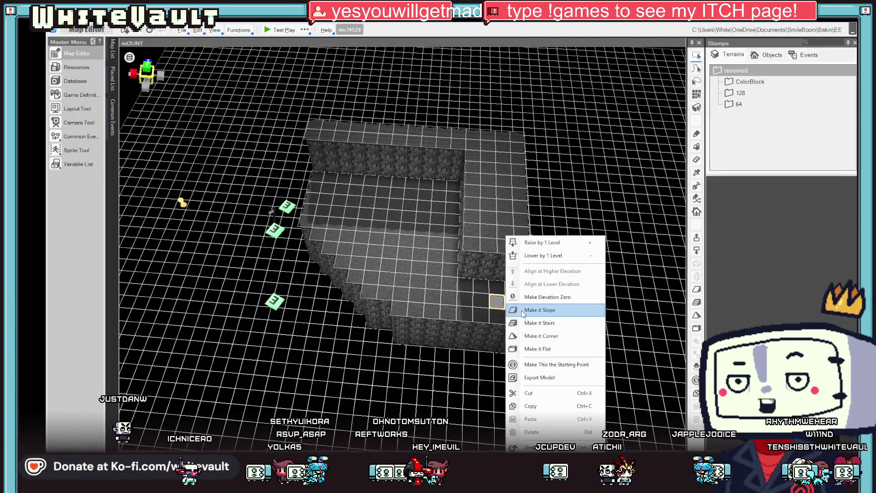
Step: Make the front floor corner cell the player's starting point
click(547, 364)
drag(553, 341, 474, 305)
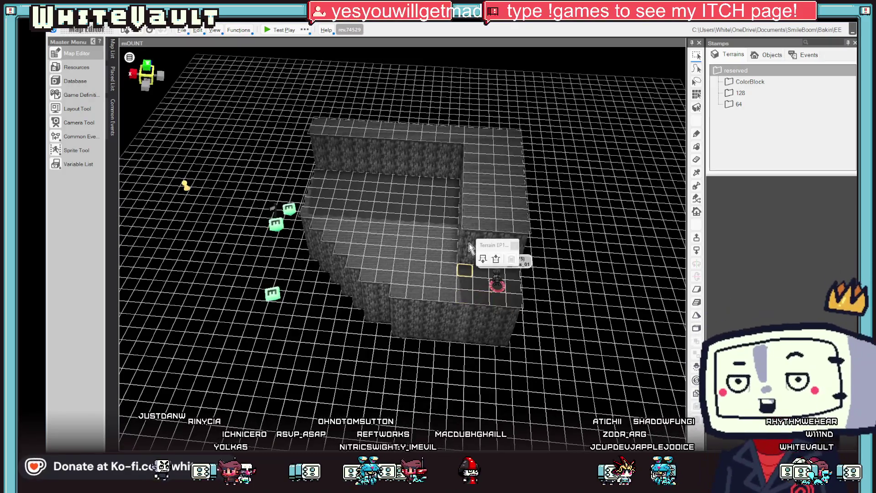
mouse_move(496, 184)
mouse_down()
mouse_move(479, 269)
mouse_move(481, 235)
mouse_move(352, 190)
mouse_up()
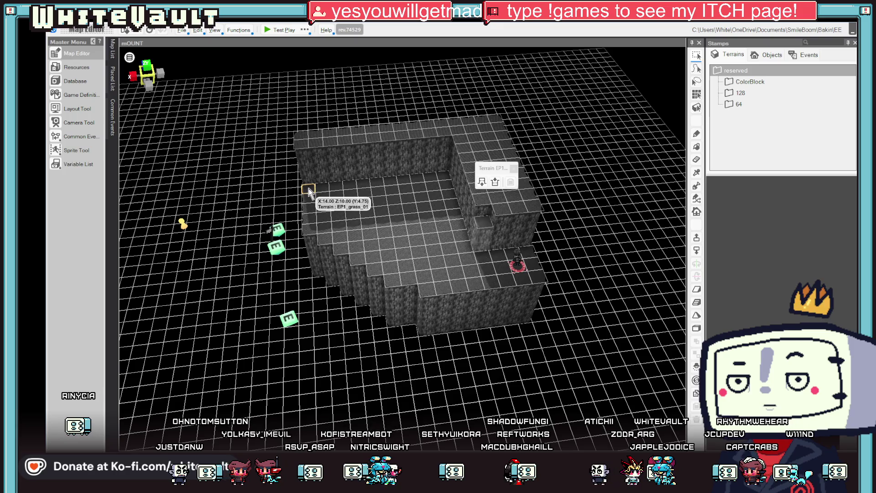
Step: Raise a floor cell by the back wall one level into a small block
click(308, 191)
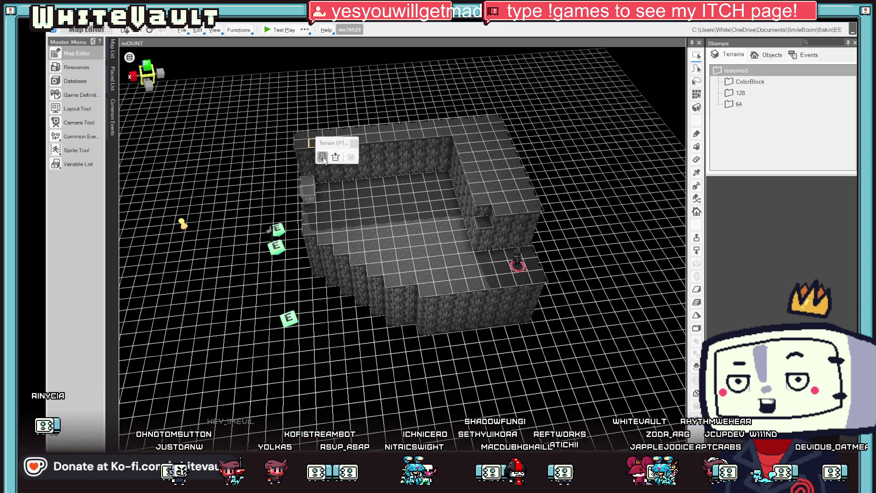
click(322, 157)
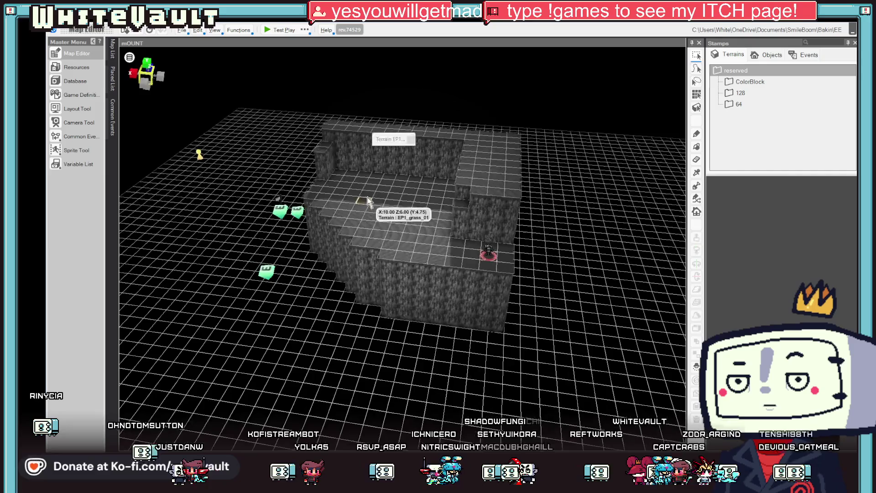
click(339, 173)
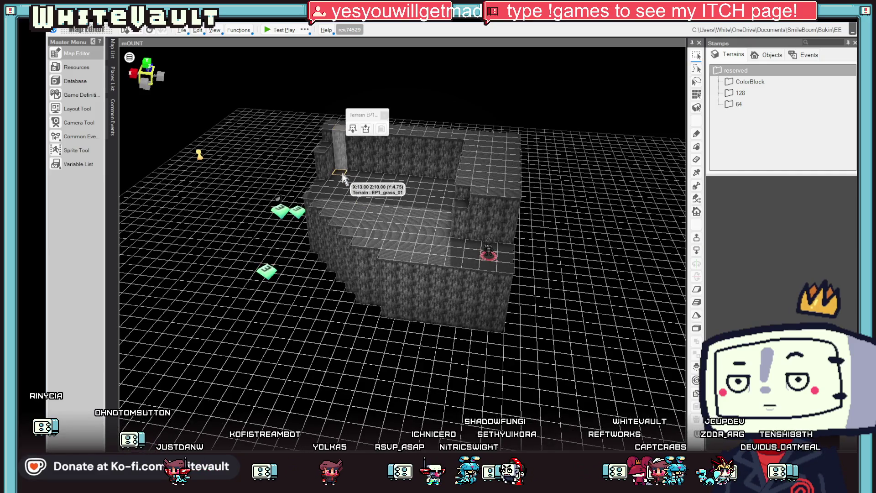
click(353, 132)
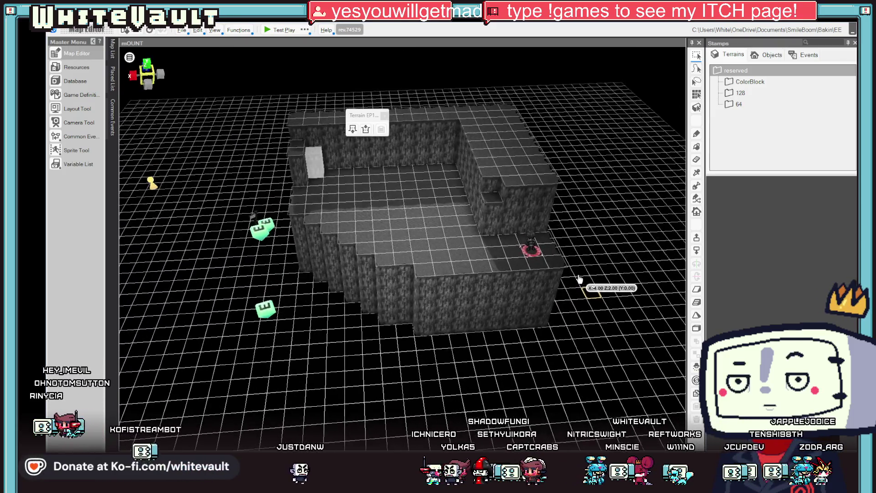
Step: Raise a floor cell beside the back wall two levels into a tall block
drag(391, 170, 406, 174)
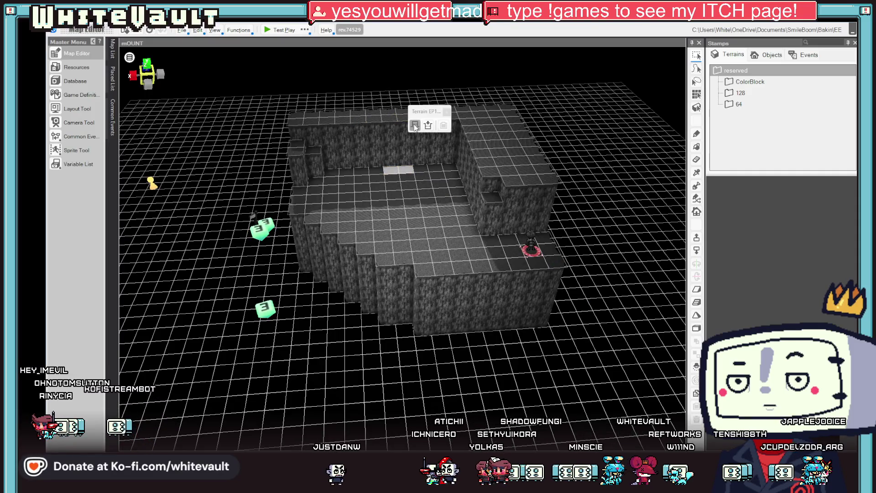
click(415, 126)
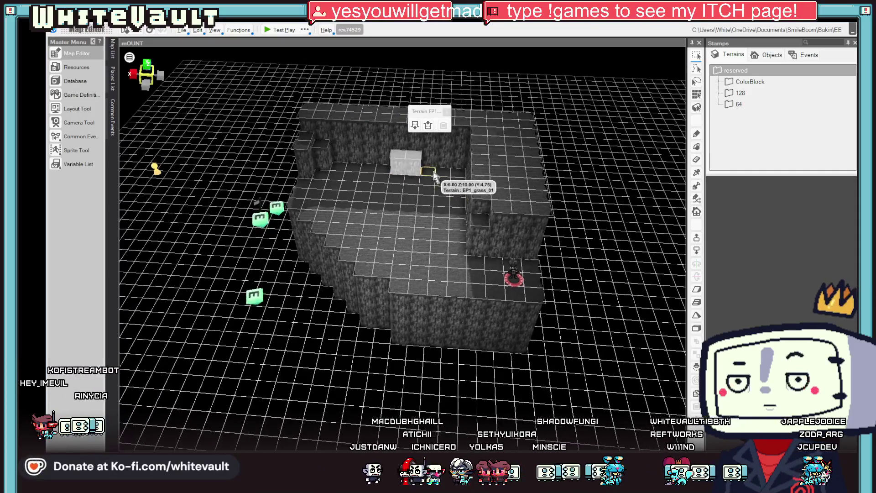
click(441, 176)
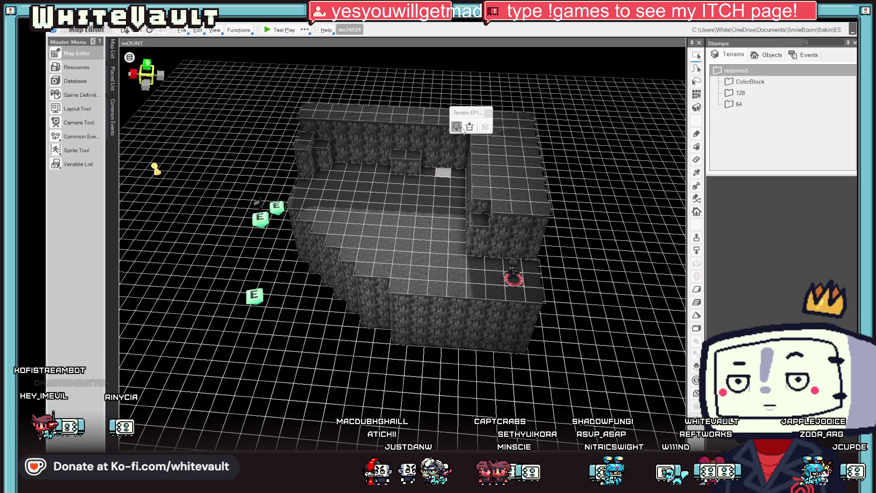
click(457, 128)
click(458, 127)
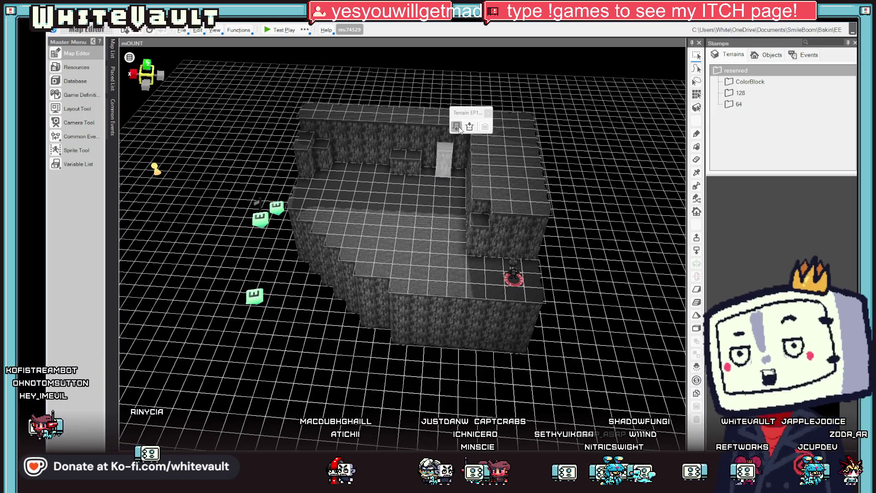
Step: Build a second two-level column by the back wall and launch a test play
click(457, 171)
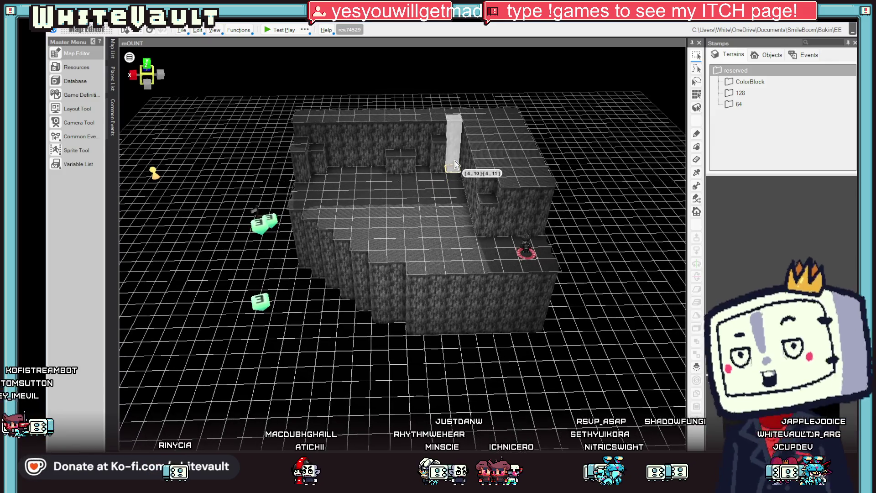
click(457, 167)
click(467, 122)
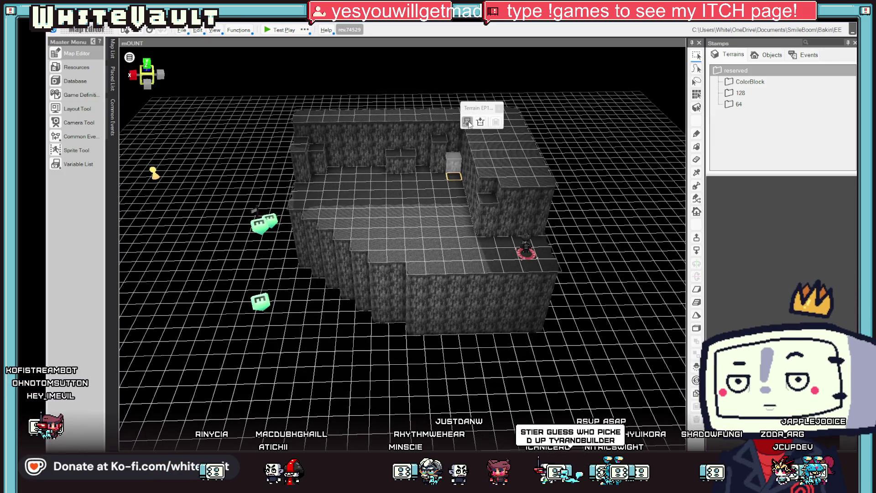
click(470, 124)
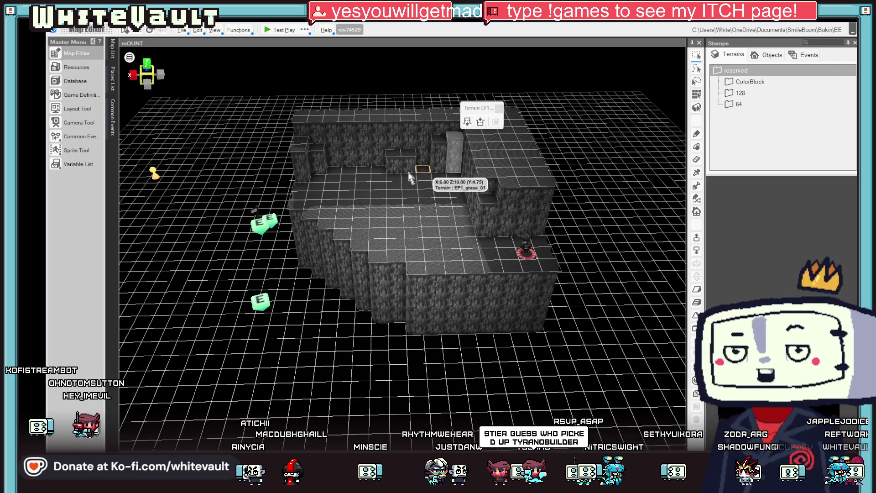
click(395, 181)
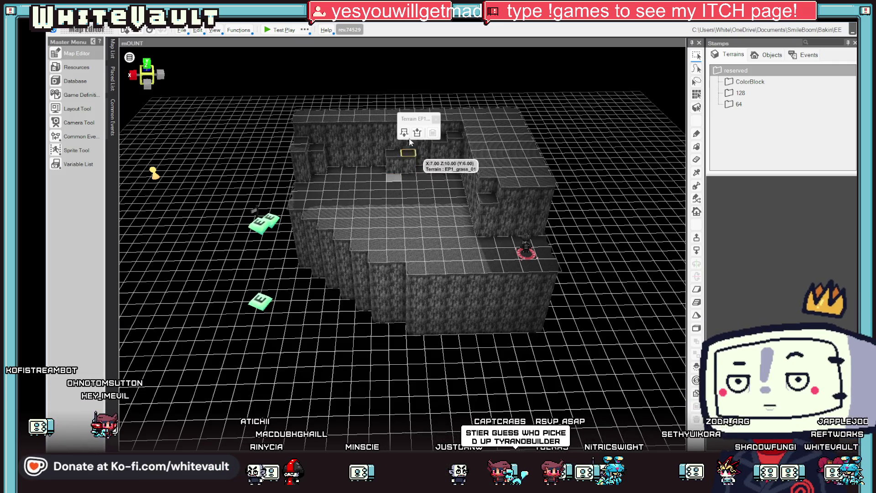
click(269, 30)
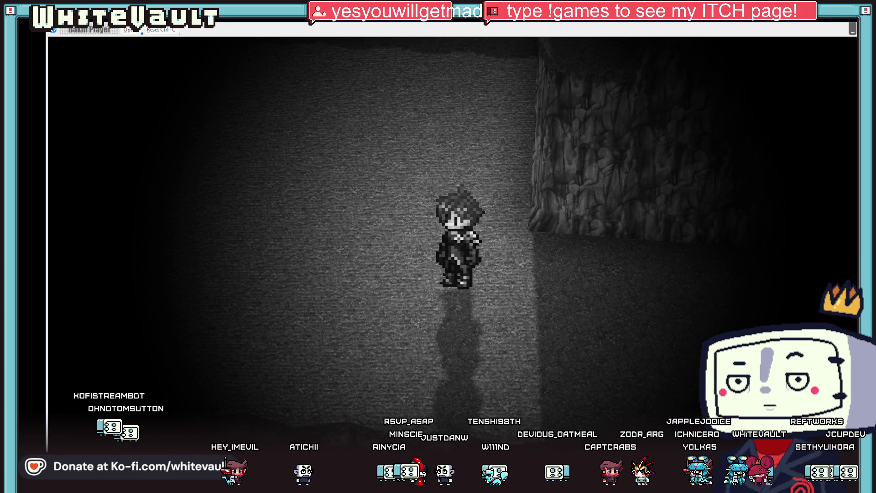
Step: Stop the test, drag the ground event onto the ledge by the start point, and retest
key(Escape)
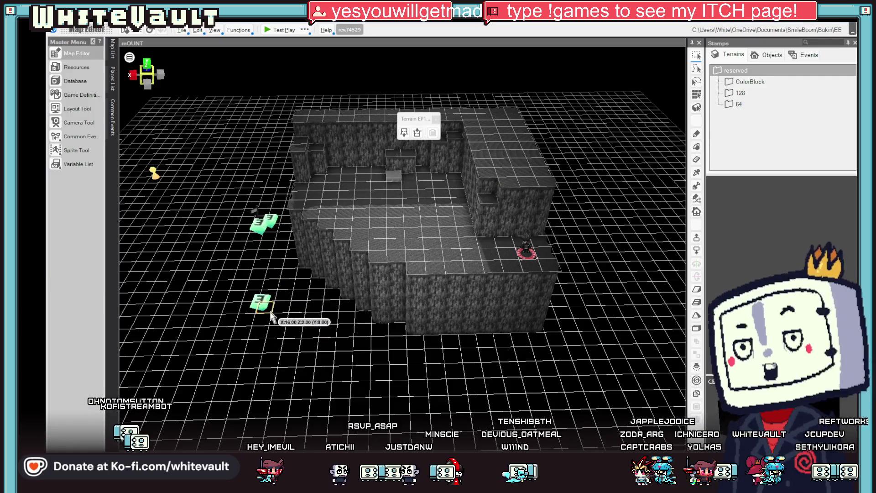
click(264, 305)
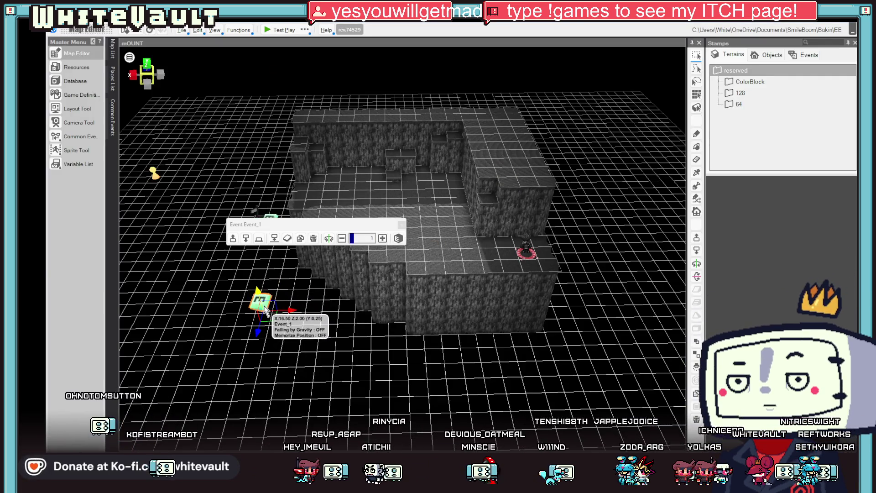
click(264, 267)
click(259, 225)
drag(258, 224, 449, 241)
click(267, 162)
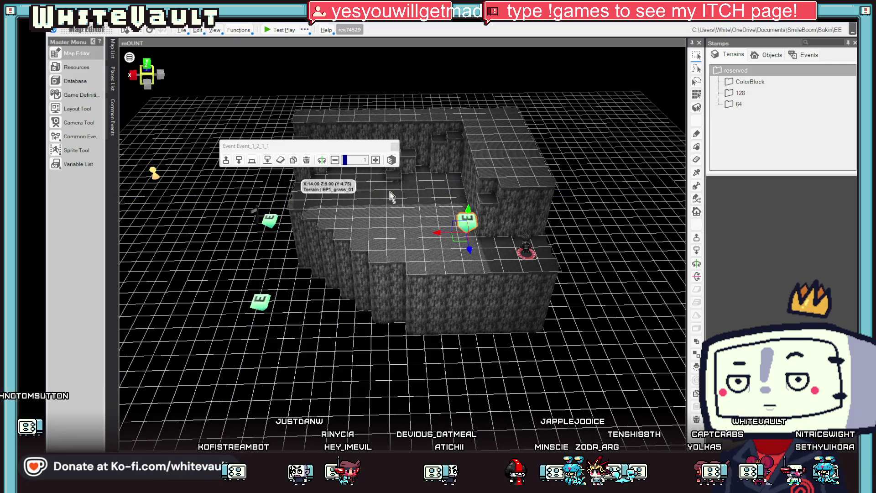
drag(442, 254, 477, 237)
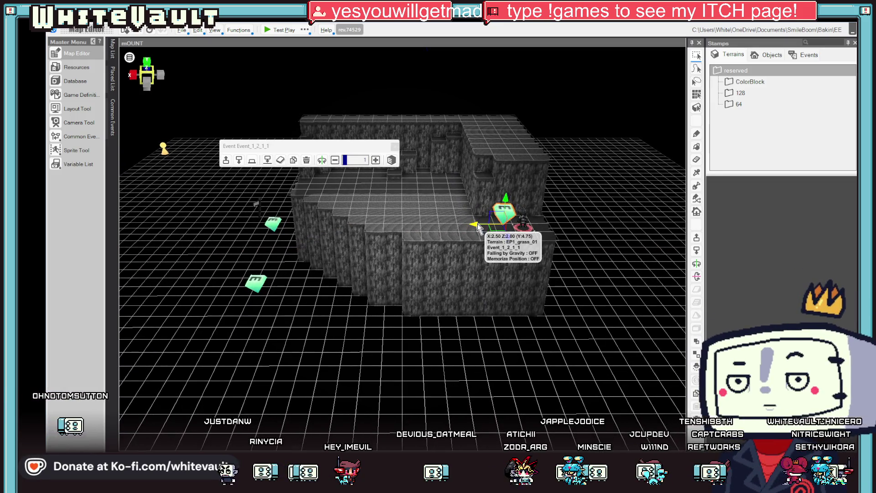
click(278, 30)
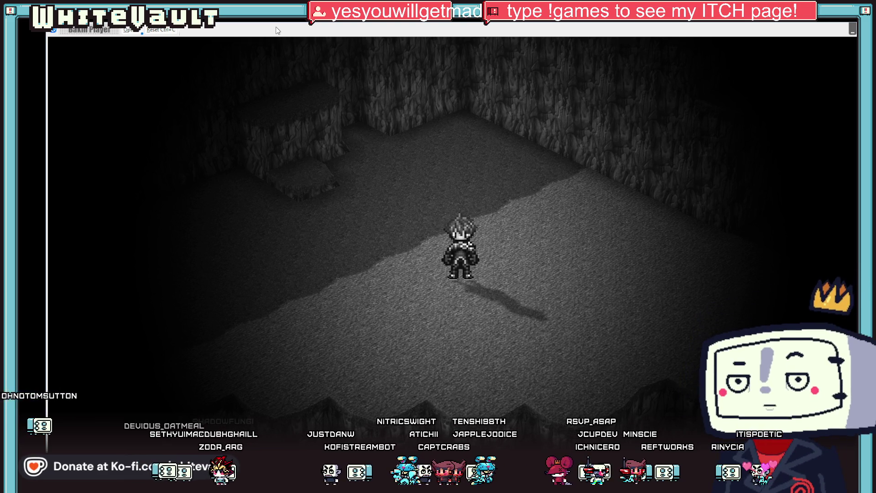
Step: Walk the hero across the cave floors and along the long diagonal rock wall
key(Left)
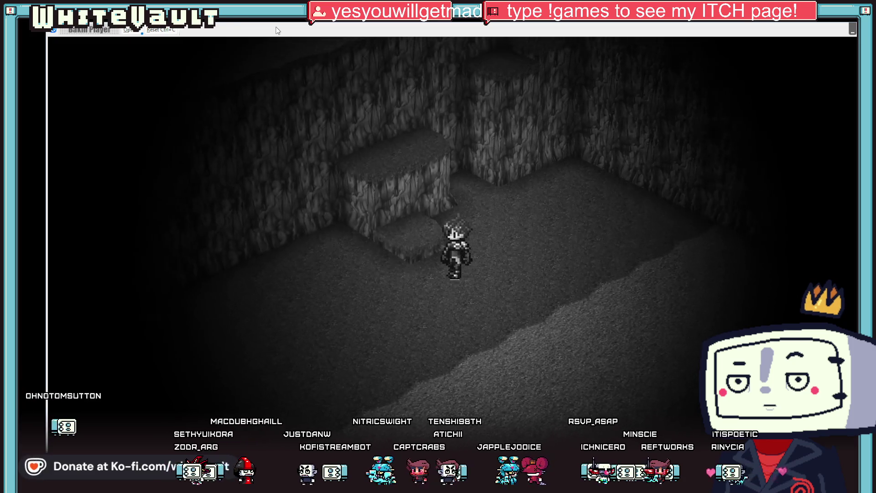
key(Right)
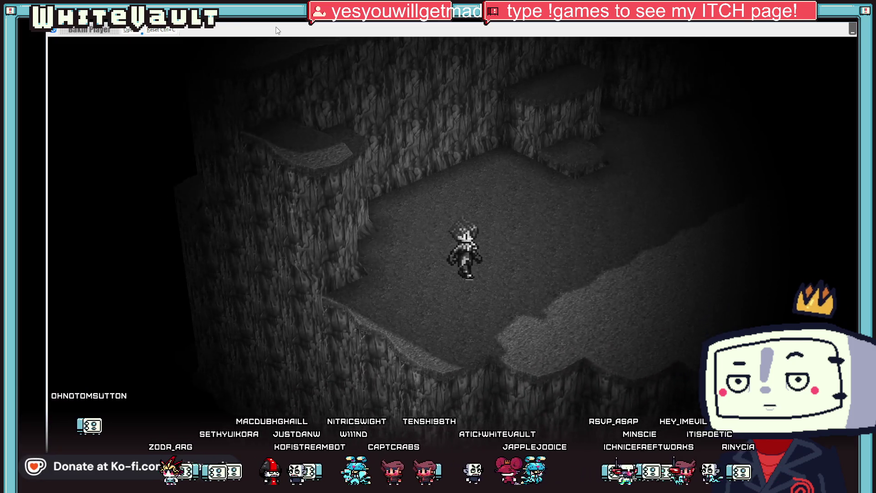
key(Down)
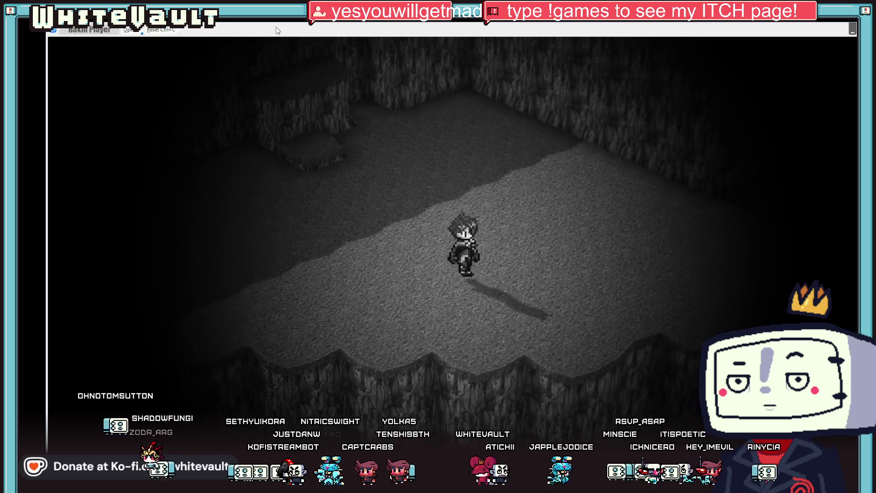
key(Right)
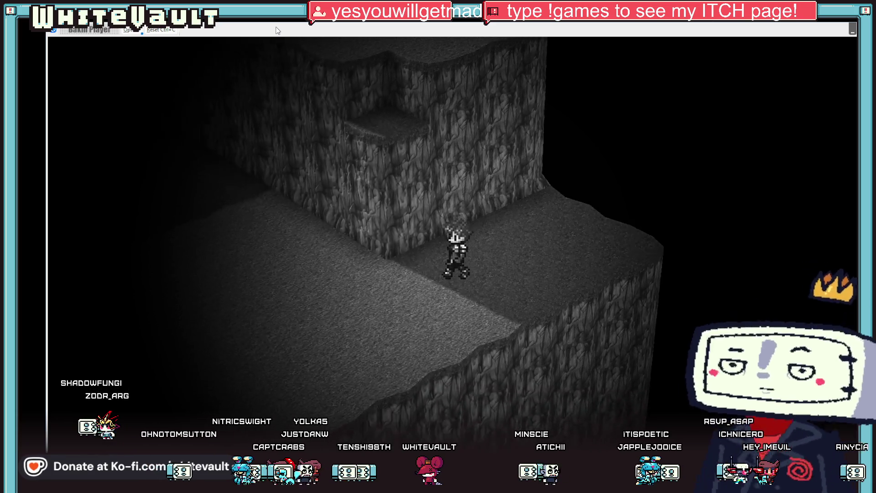
key(Up)
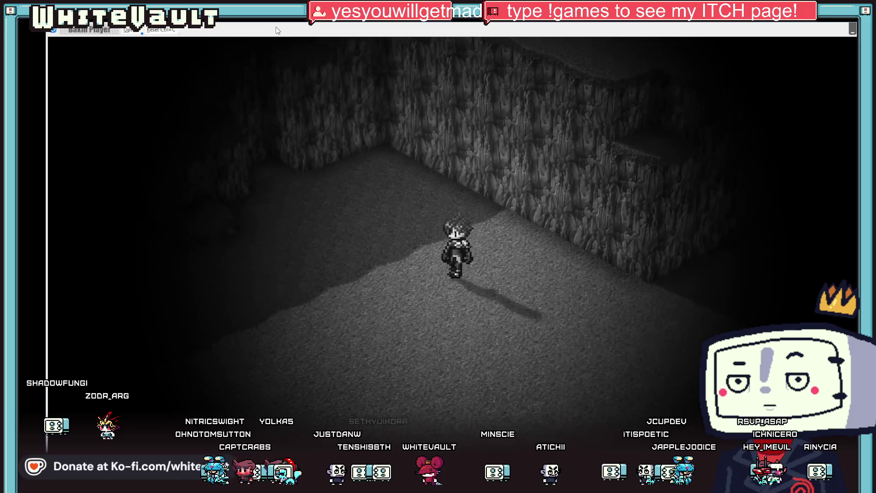
key(Up)
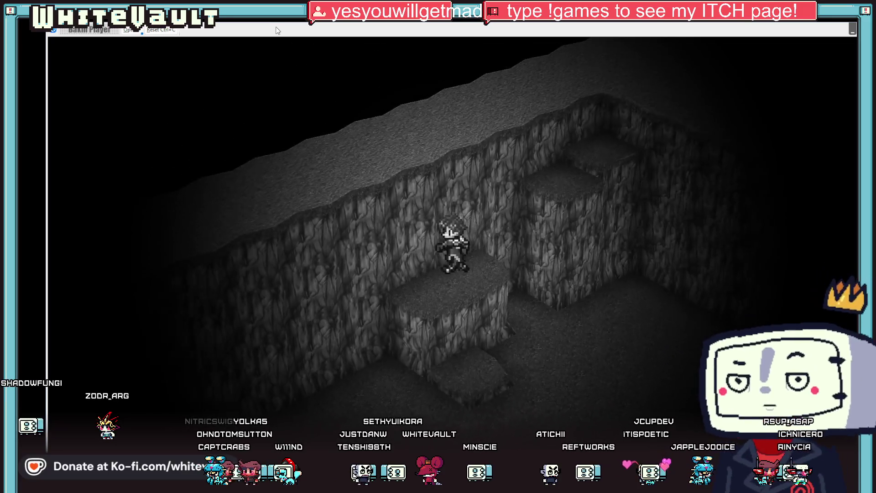
Step: Climb the stepped ledges, cross the ridge, drop to the cave floor, and end the test
key(Down)
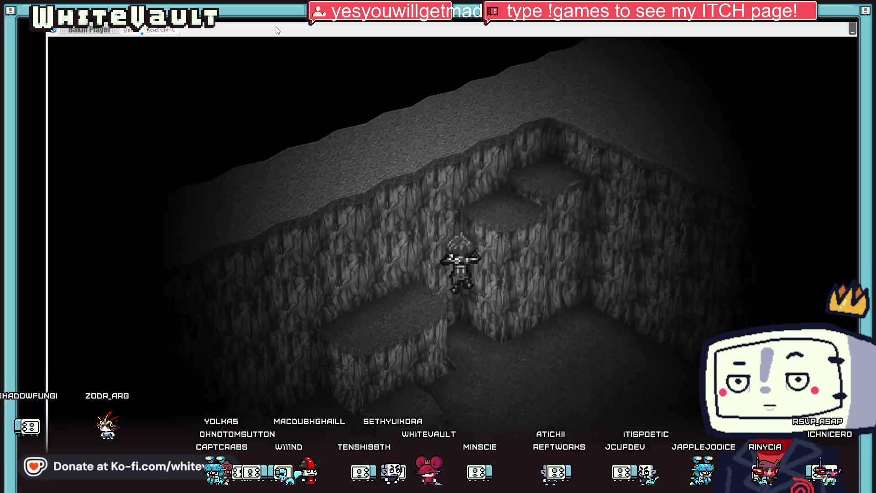
key(Up)
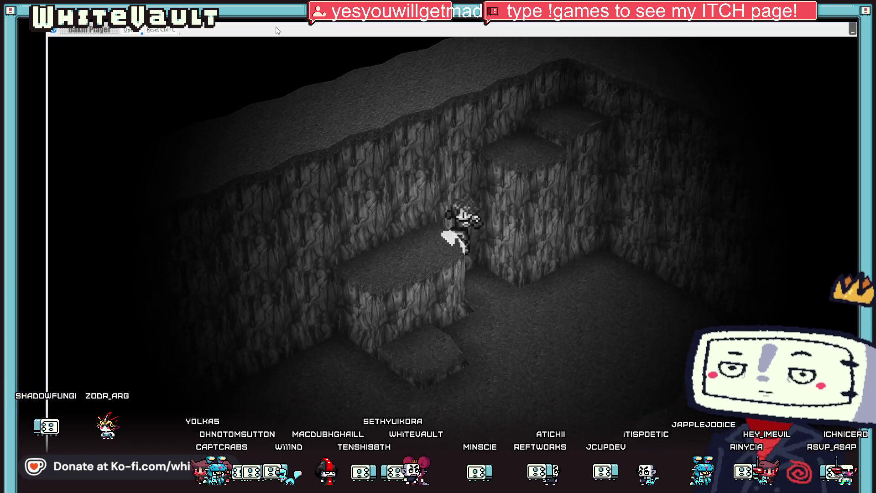
key(Down)
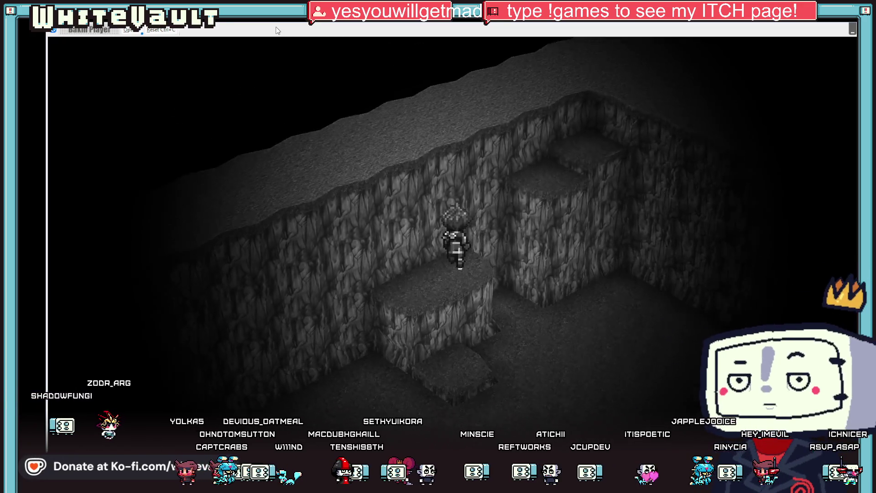
key(Right)
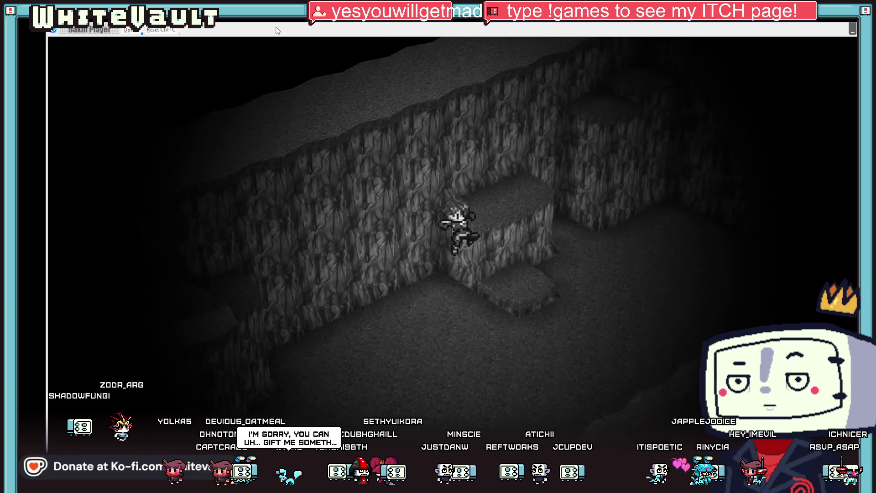
key(Right)
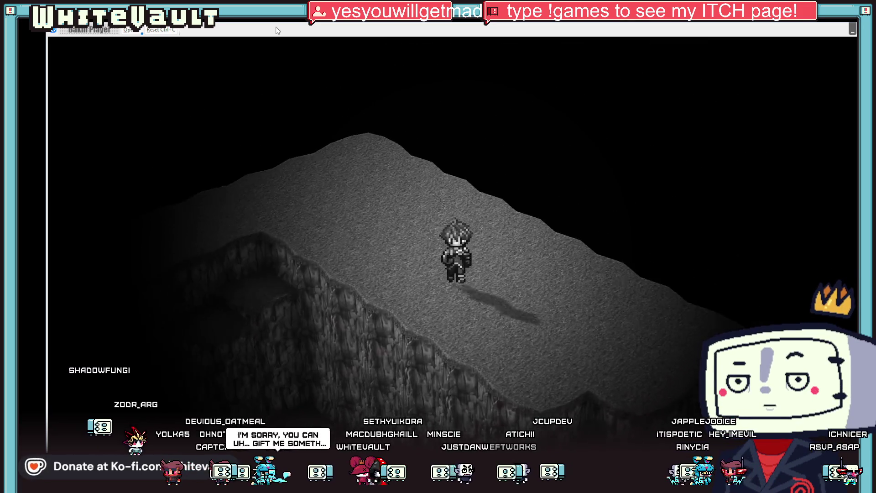
key(Down)
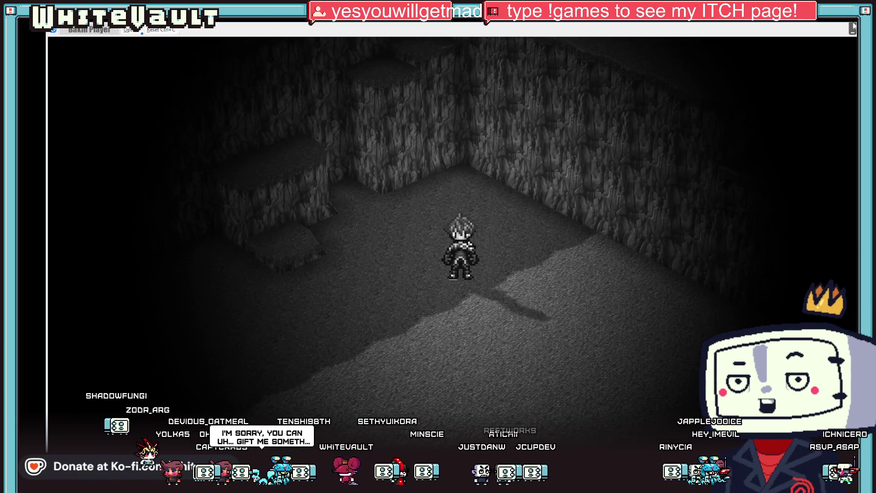
key(alt+F4)
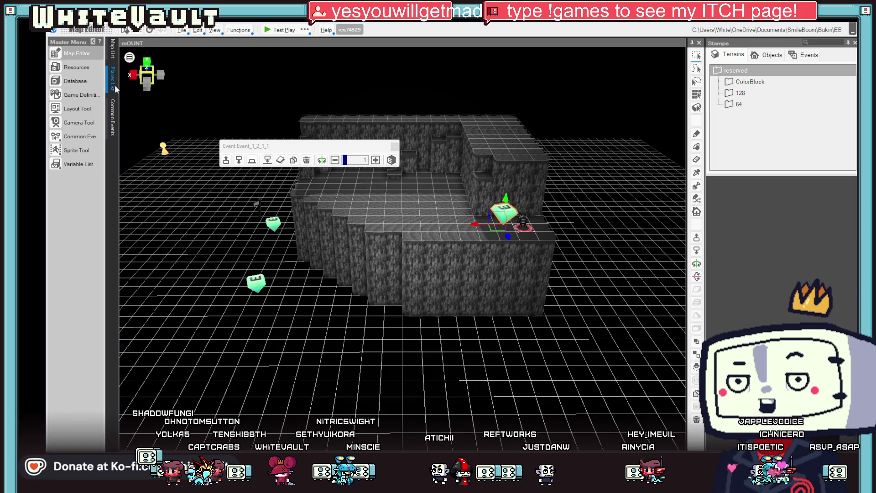
Step: In Game Definition's Move_Operate, set Run Ratio to 1 and Maximum Speed to 2, then confirm
click(73, 97)
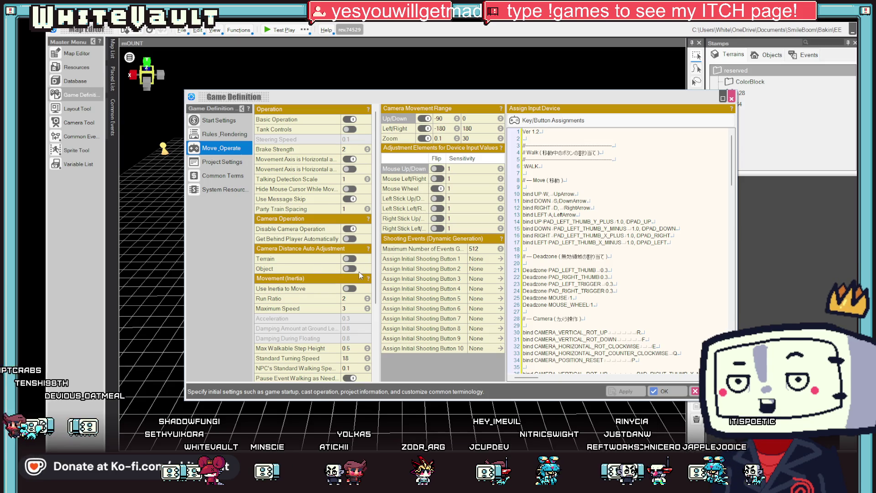
scroll(359, 272, down, 1)
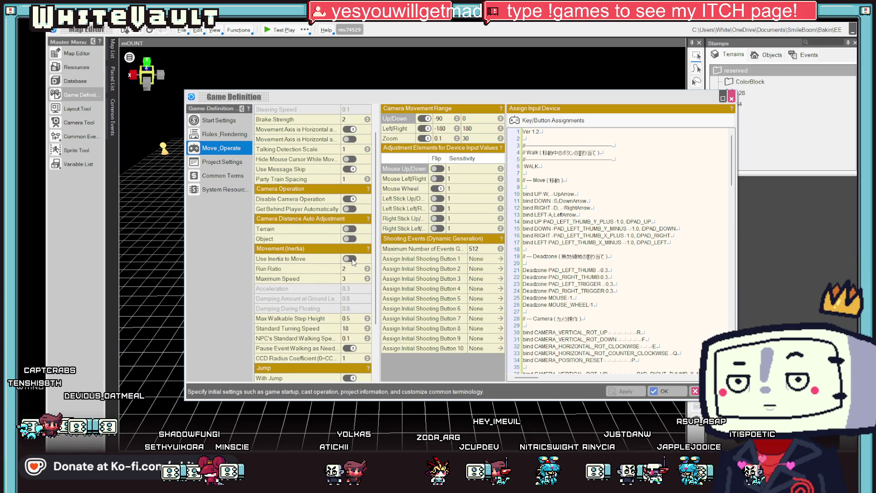
click(368, 270)
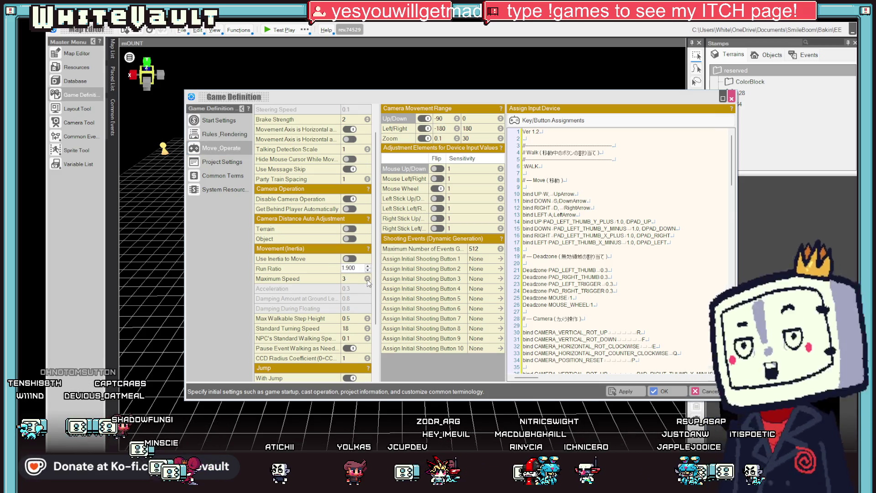
click(367, 280)
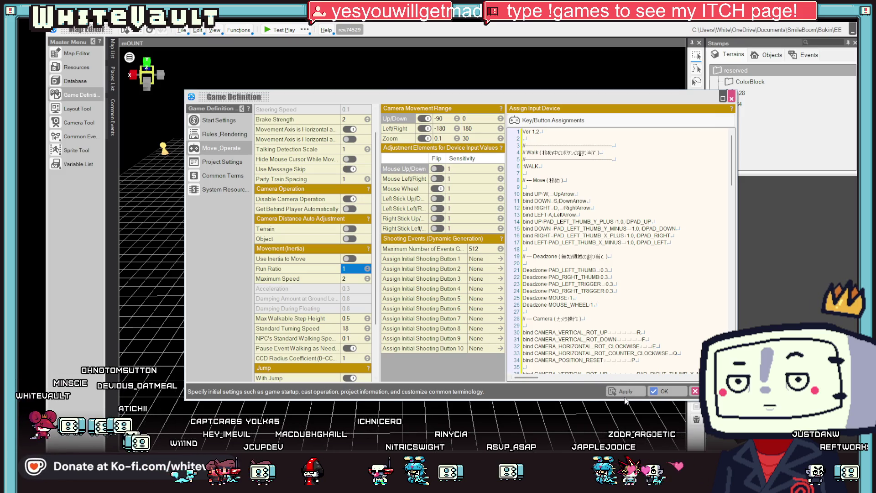
click(653, 391)
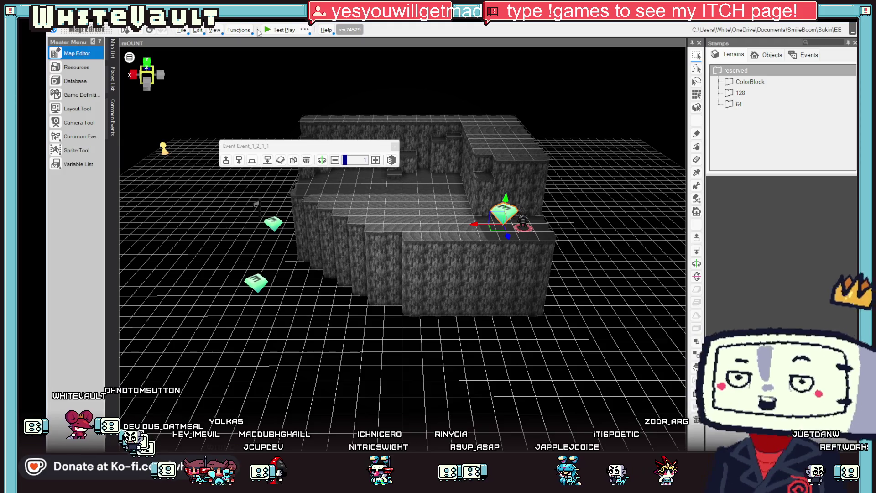
click(268, 32)
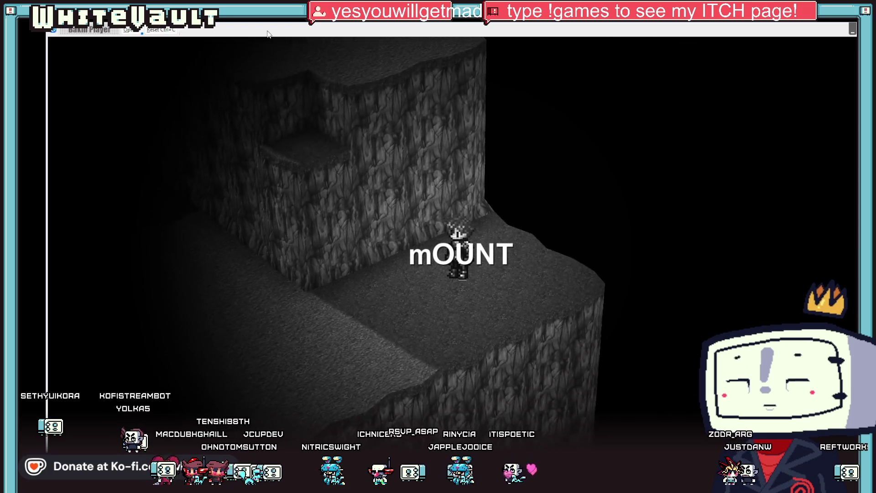
key(Left)
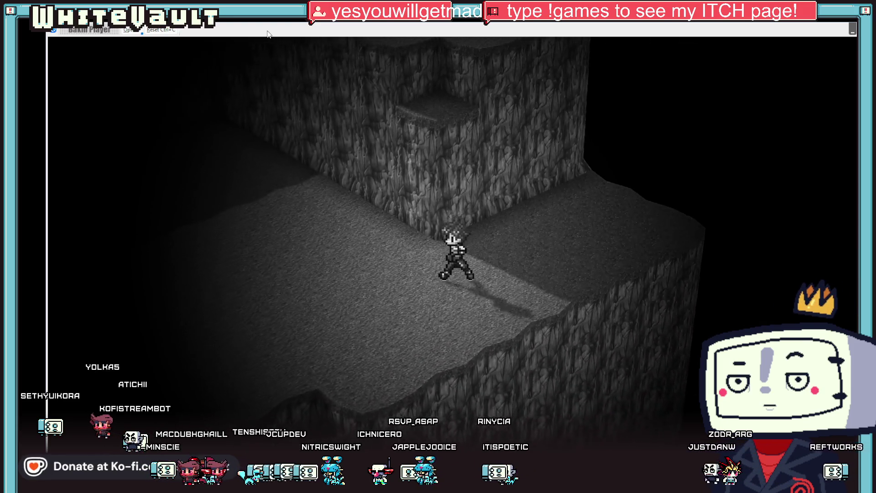
key(Left)
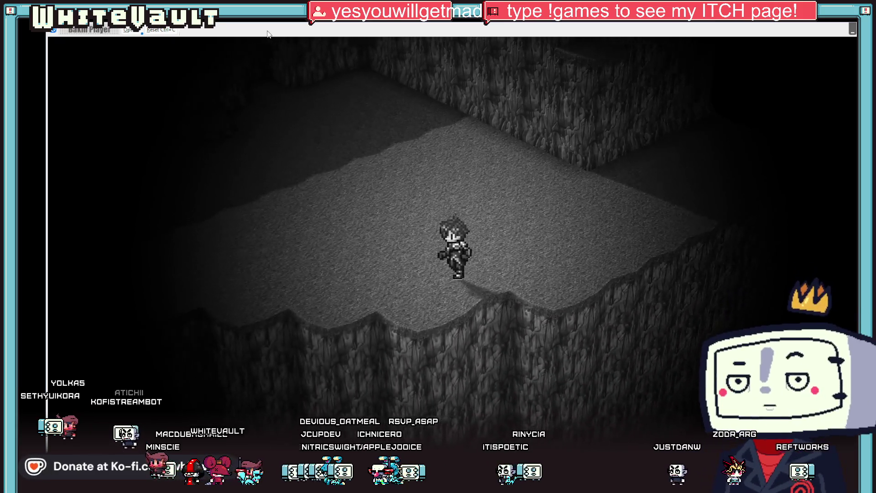
key(Left)
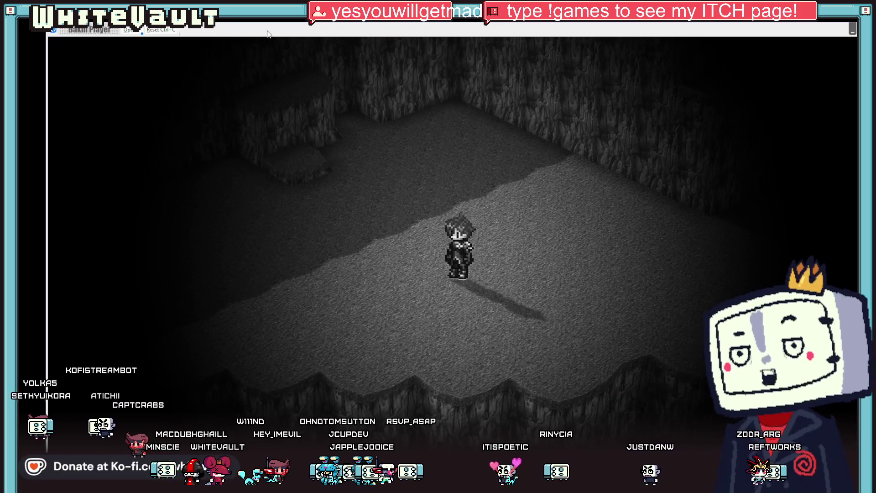
key(Right)
key(Right)
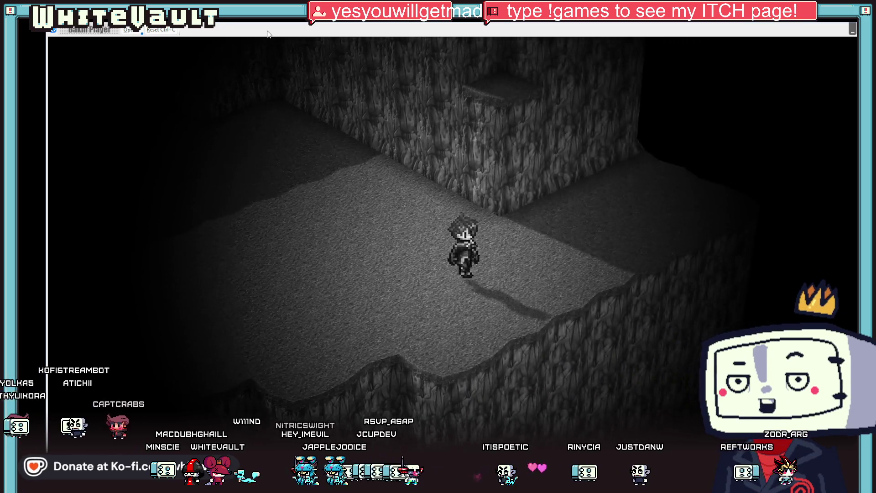
key(Left)
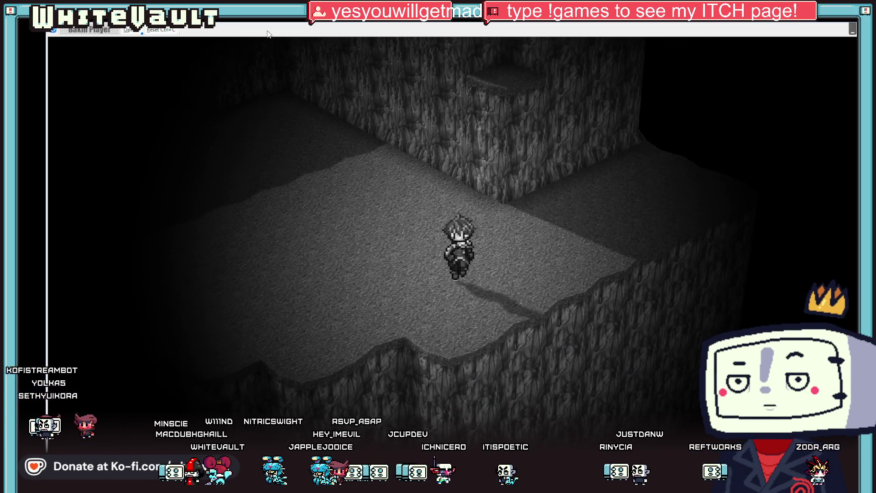
key(Left)
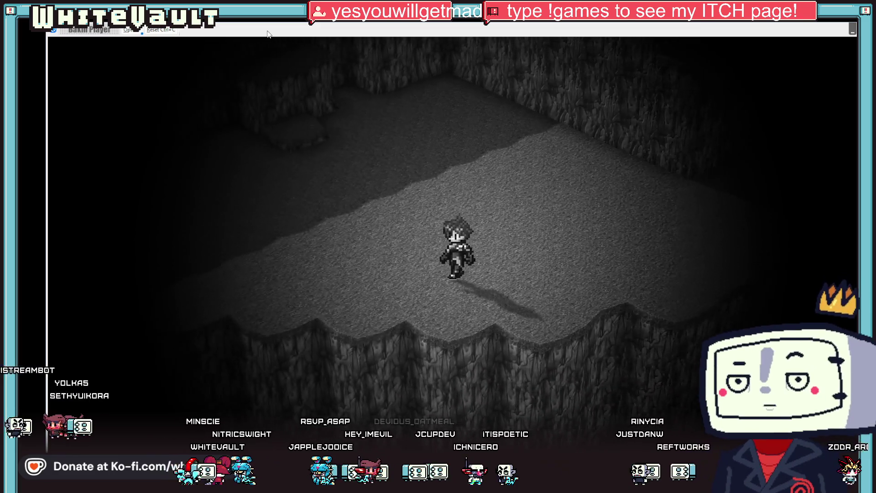
key(Down)
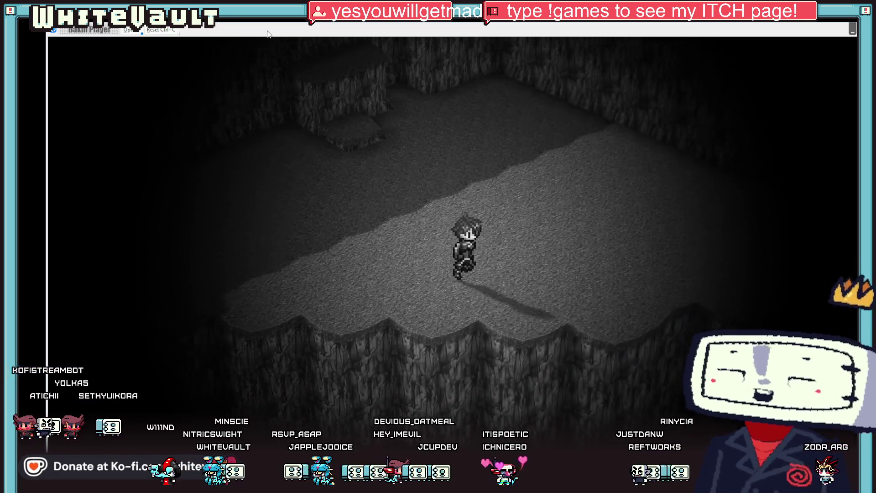
key(Right)
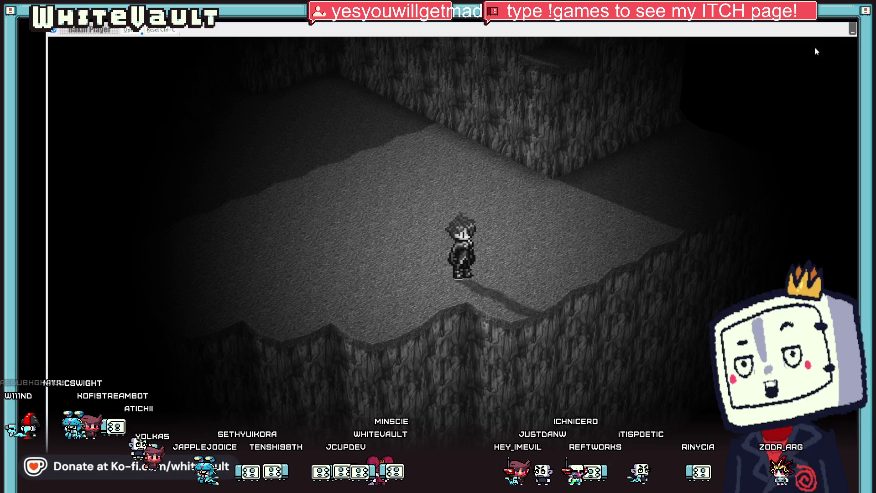
key(alt+F4)
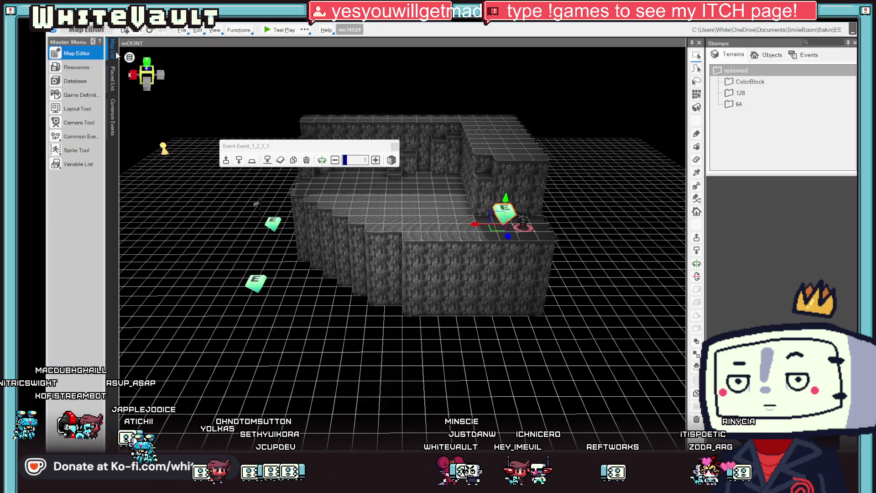
Step: Open the Game Definition settings from the master menu
click(75, 81)
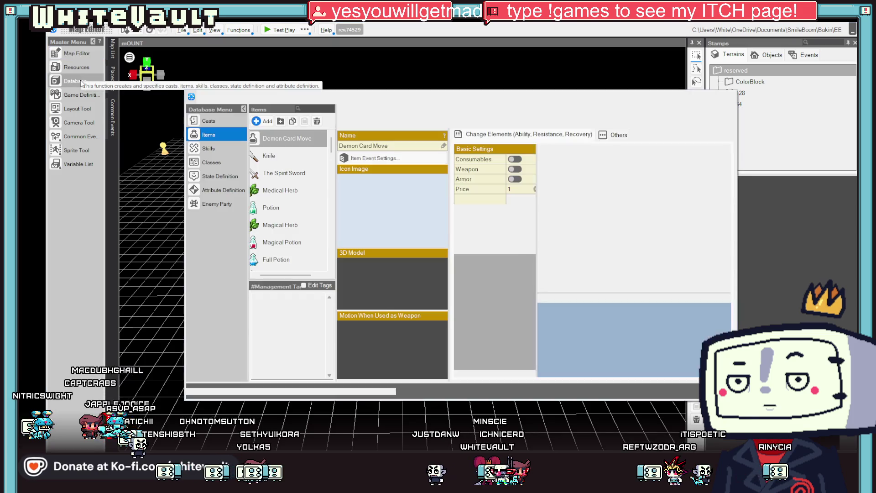
click(731, 98)
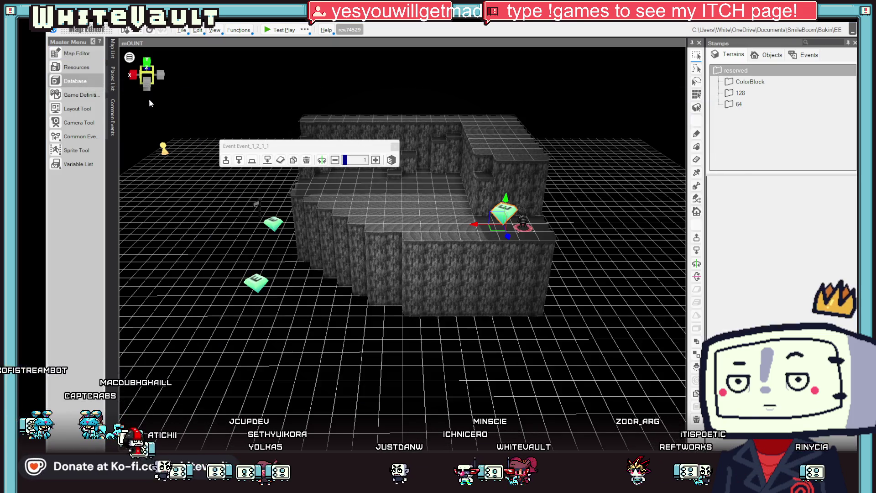
click(74, 82)
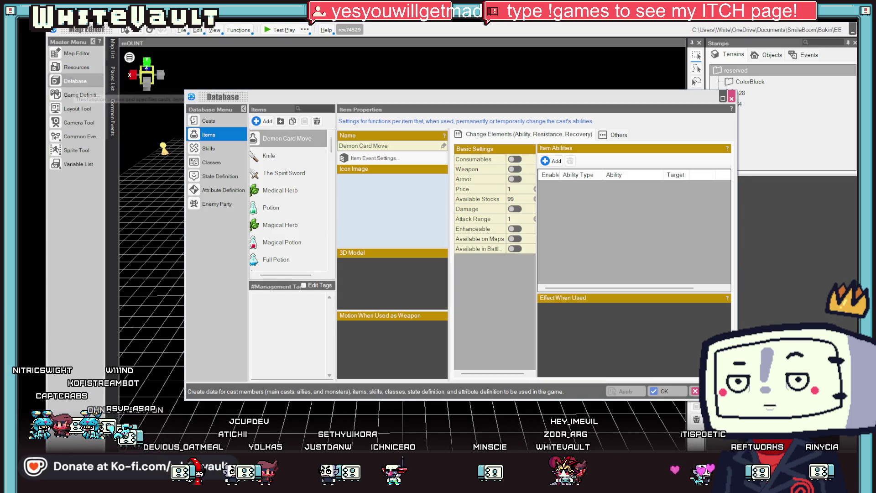
click(78, 96)
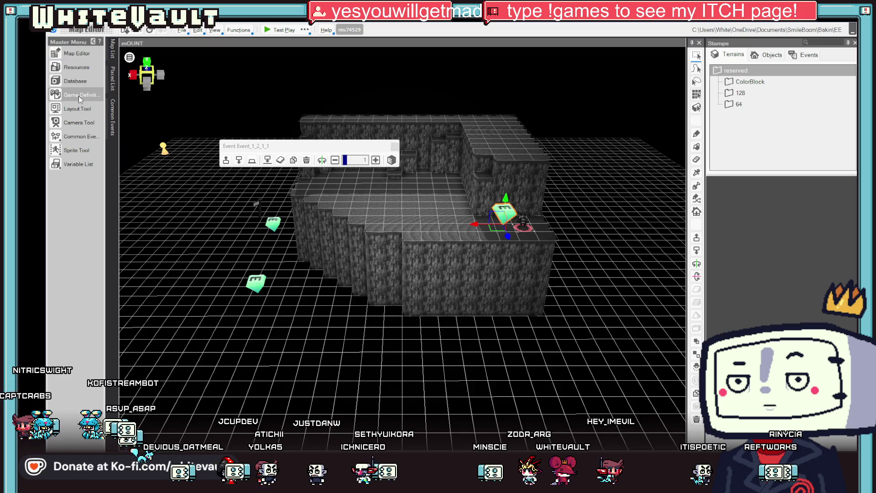
Step: Change the Run Ratio in Move_Operate from 1 to 2
scroll(342, 288, down, 2)
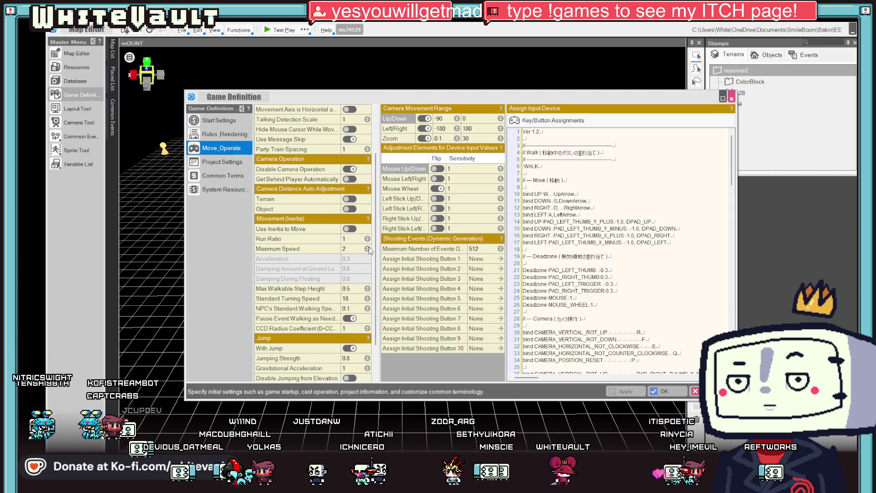
click(368, 248)
click(347, 238)
text(2)
click(351, 249)
double_click(349, 247)
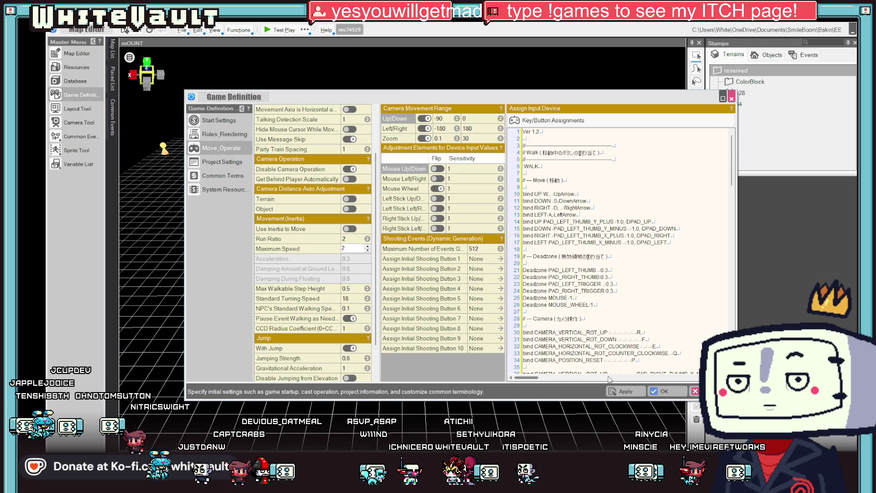
Step: Apply and confirm the movement settings, then start a test play
click(624, 391)
scroll(318, 223, up, 2)
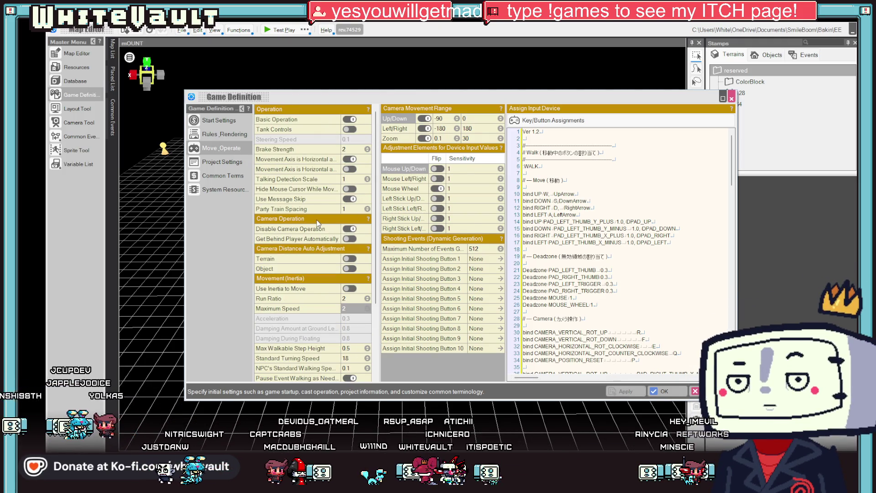
click(682, 395)
click(272, 31)
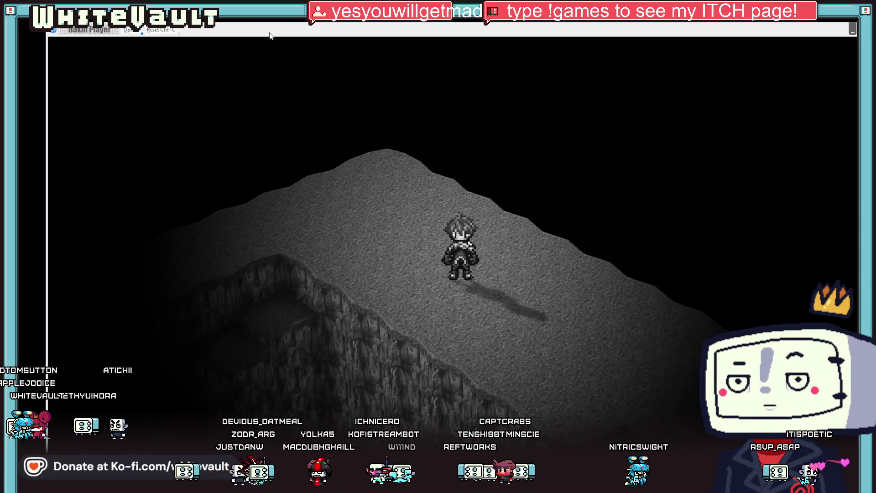
Step: Walk the hero left through the grey cave, then close the test play
key(Left)
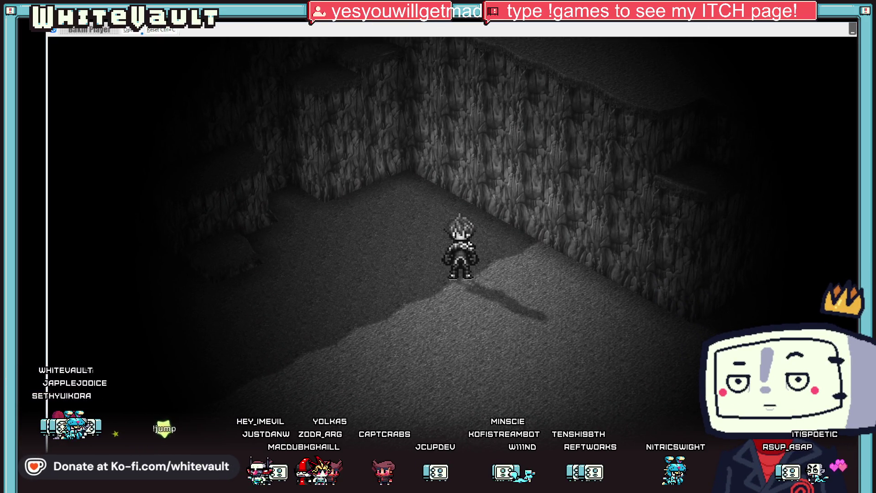
click(139, 31)
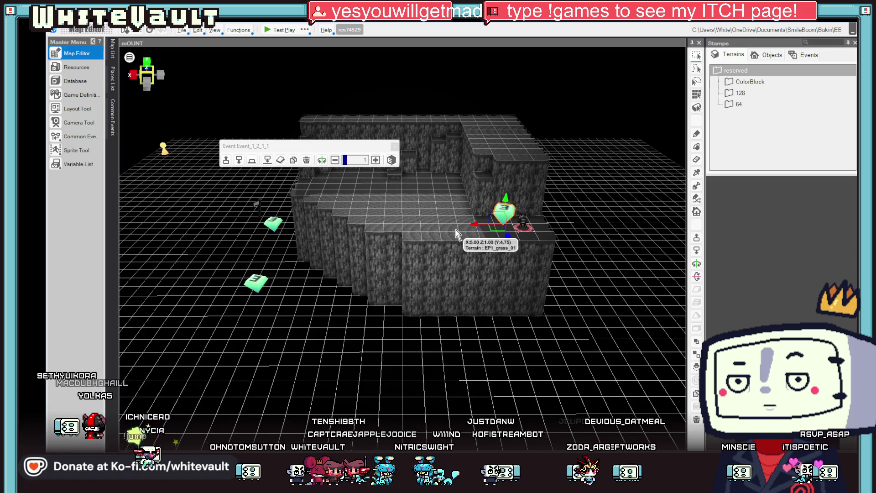
Step: Raise a block of floor cells near the back wall into a step
mouse_move(505, 169)
mouse_down()
mouse_move(593, 236)
mouse_move(596, 263)
mouse_move(545, 207)
mouse_up()
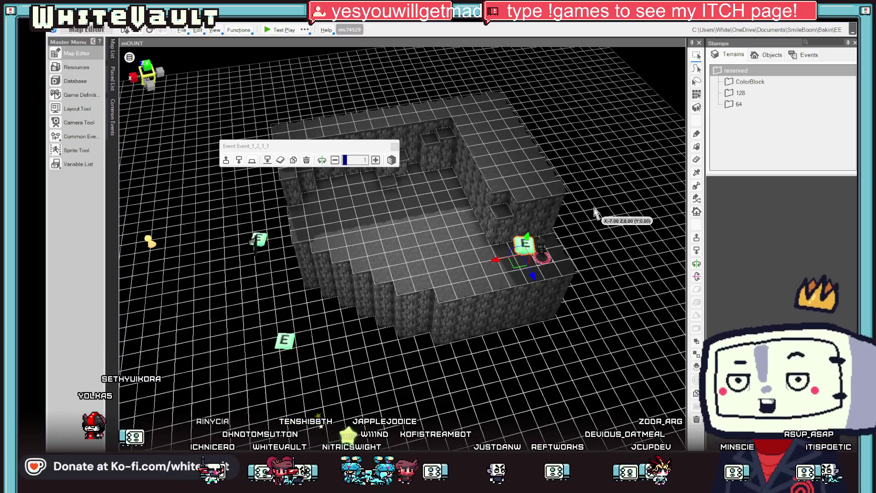
drag(591, 245, 606, 233)
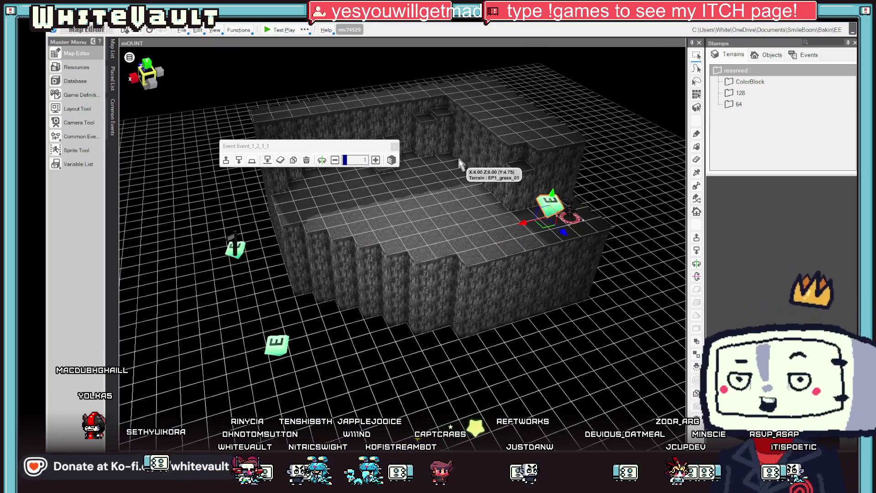
click(458, 169)
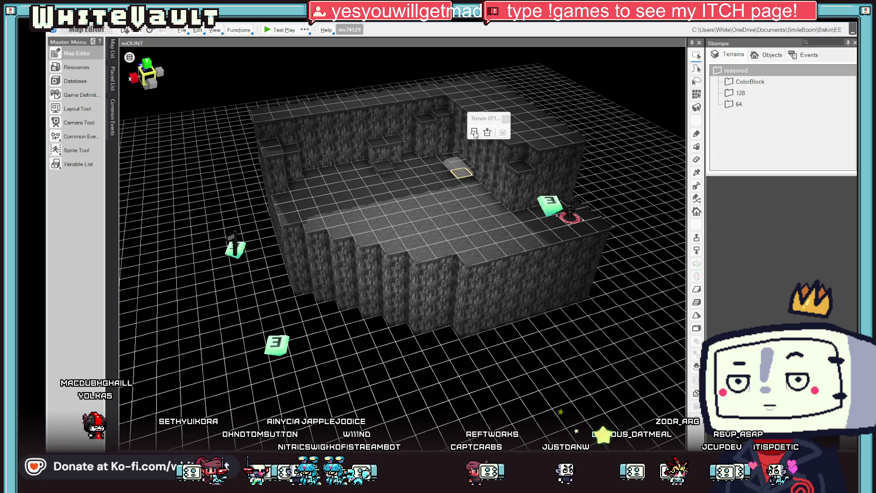
drag(617, 209, 433, 217)
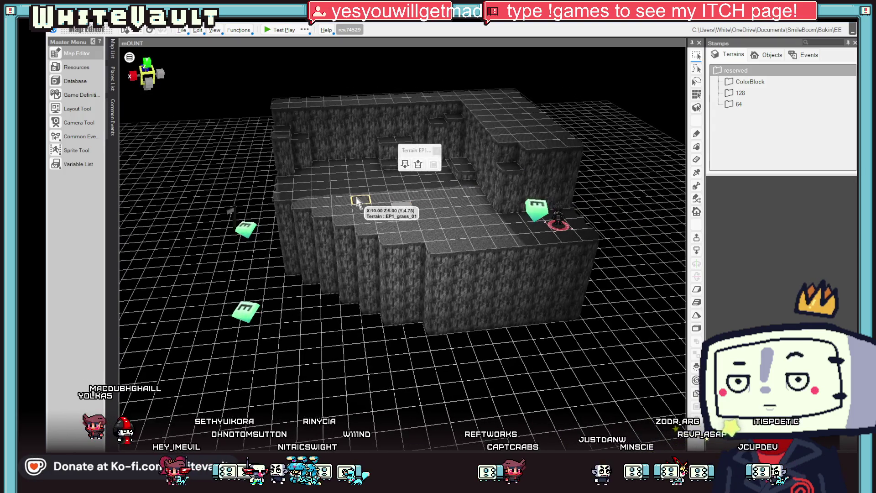
click(386, 215)
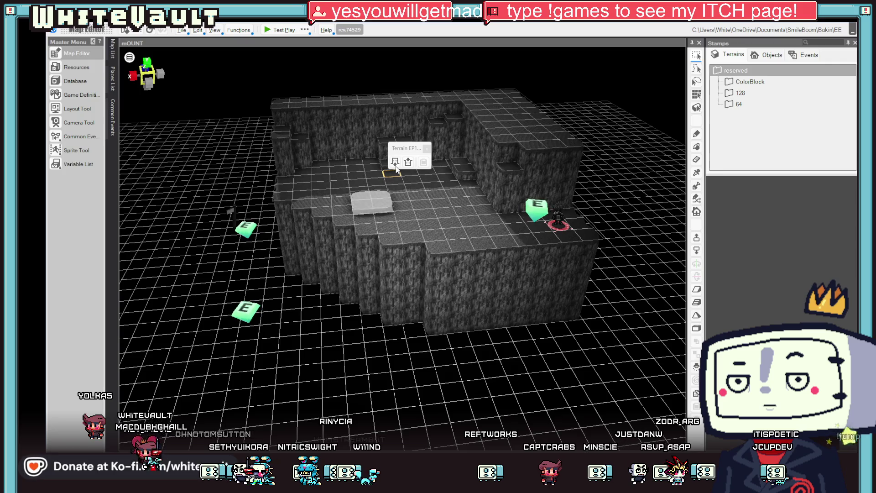
right_click(512, 210)
drag(374, 188, 398, 214)
click(407, 165)
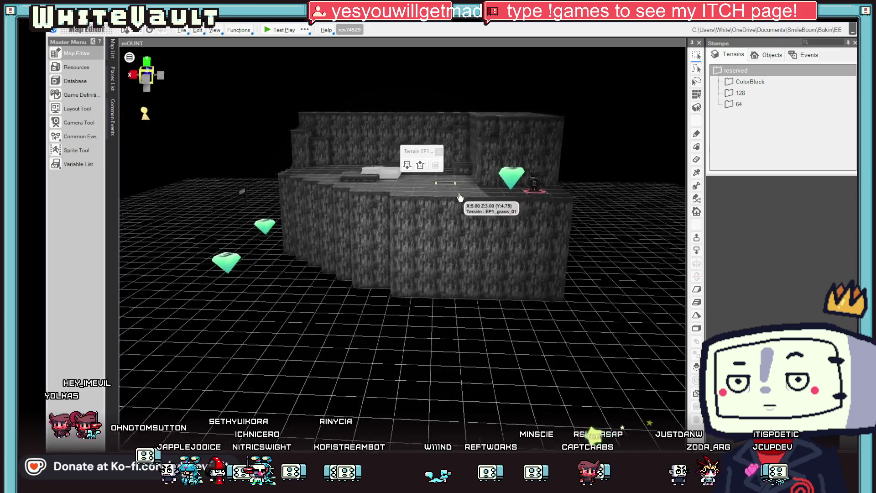
Step: Raise another small floor block into a column, adjust a back-ledge tile, then test play
mouse_move(345, 160)
mouse_down()
mouse_move(356, 175)
mouse_move(360, 166)
mouse_up()
click(369, 122)
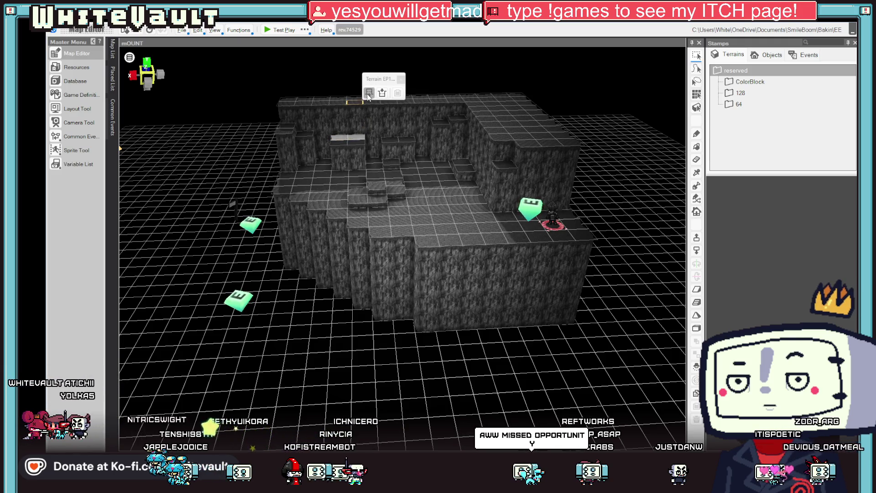
mouse_move(382, 114)
mouse_down()
mouse_move(327, 171)
mouse_move(338, 181)
mouse_up()
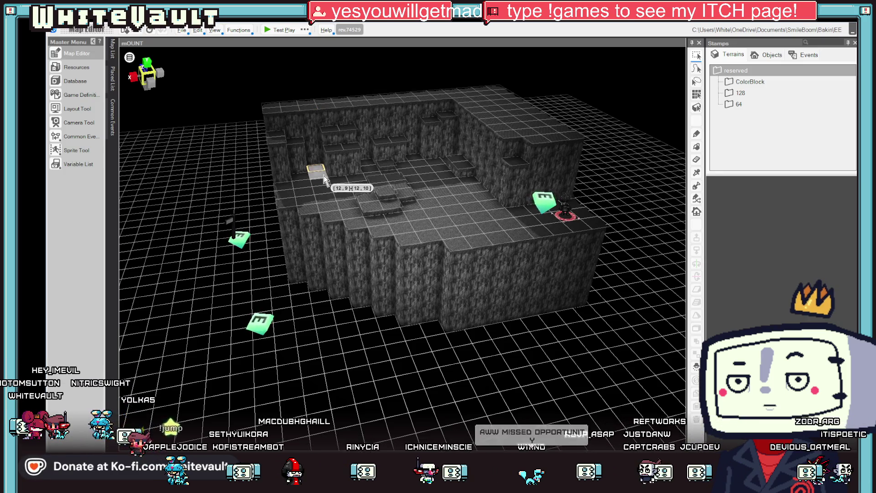
click(333, 133)
click(334, 131)
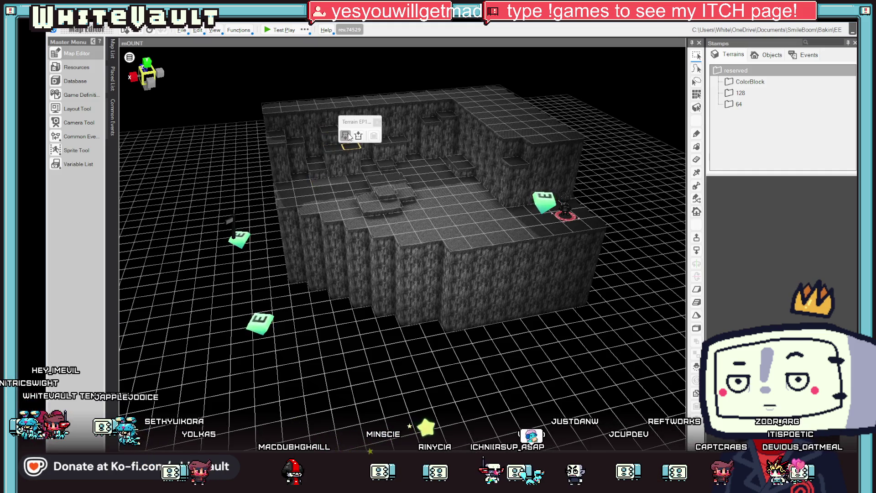
scroll(416, 197, down, 2)
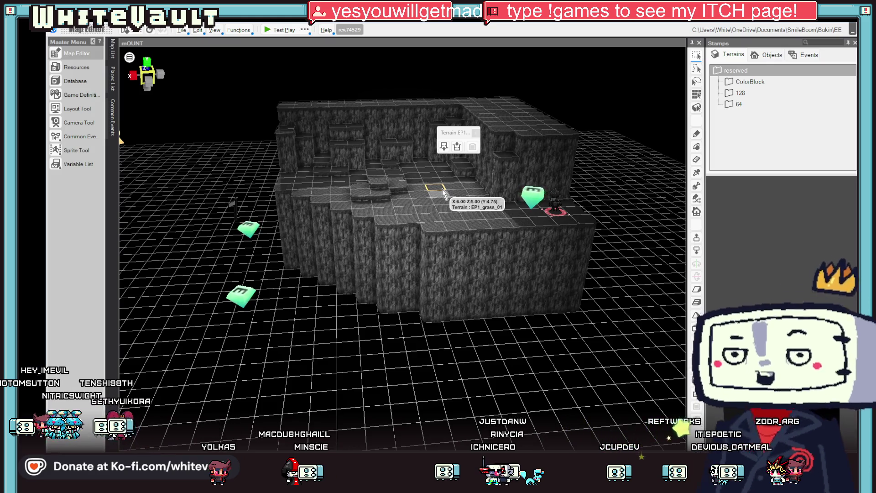
click(271, 30)
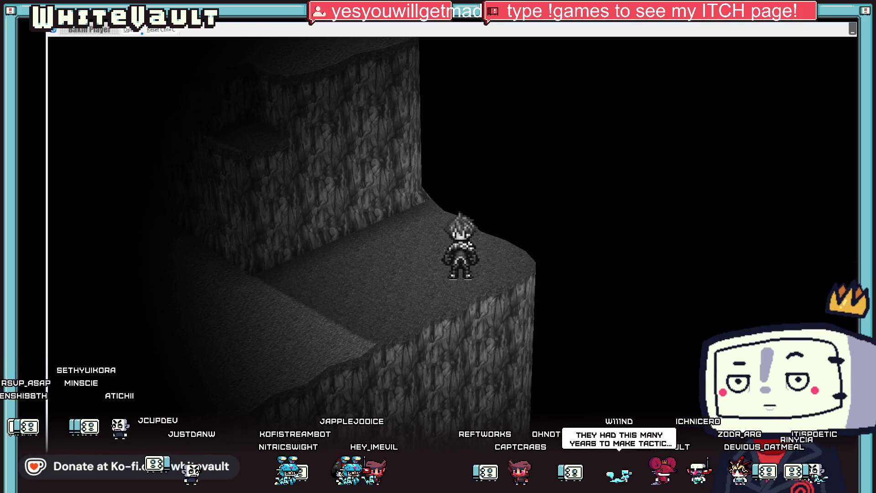
Step: Explore the new ledges in test play, then exit the player with Alt+F4
key(alt+F4)
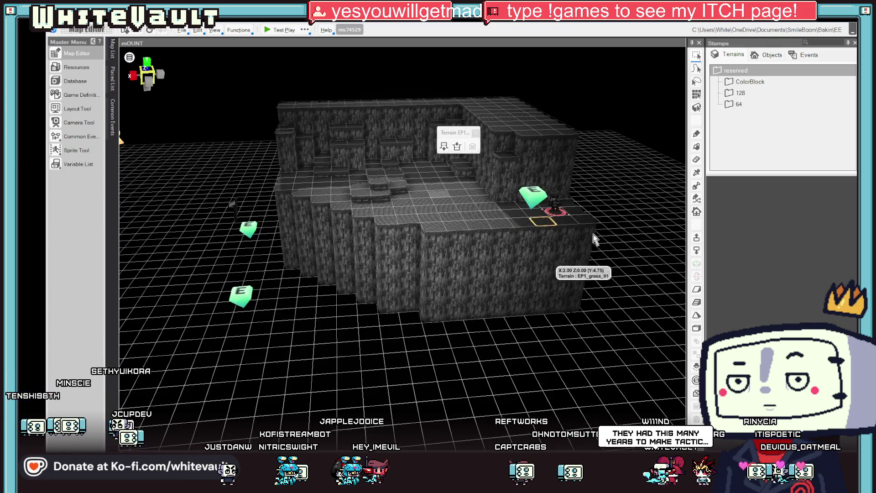
Step: Pick the water stamp from the 128 terrains and paint it down the cave's left side
click(748, 81)
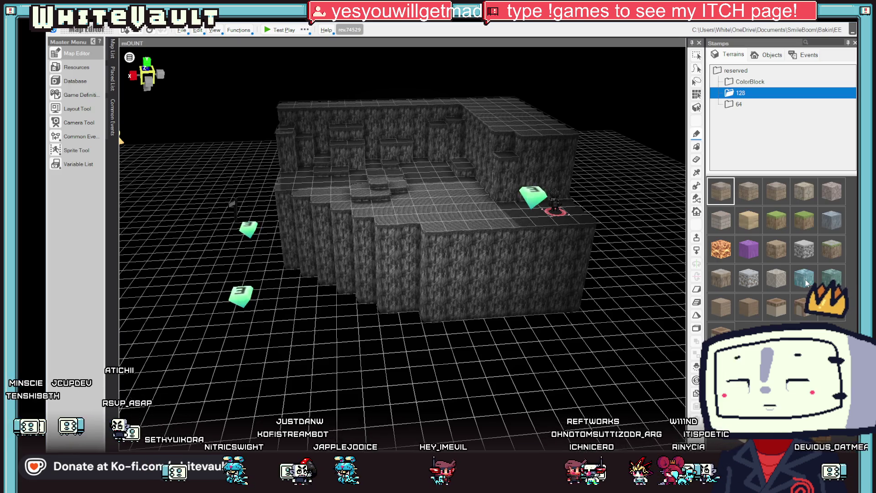
right_click(513, 237)
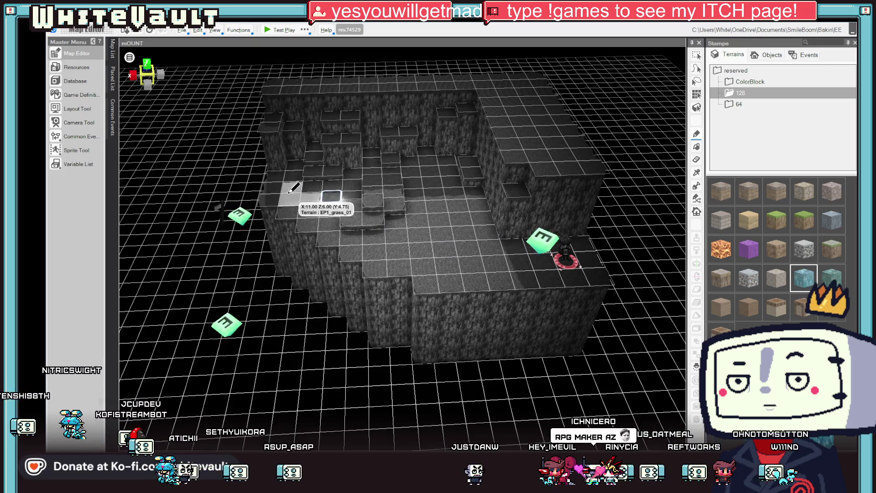
mouse_move(314, 232)
mouse_down()
mouse_move(410, 228)
mouse_move(422, 183)
mouse_move(426, 190)
mouse_up()
mouse_move(387, 211)
mouse_down()
mouse_move(391, 195)
mouse_move(427, 217)
mouse_move(391, 98)
mouse_up()
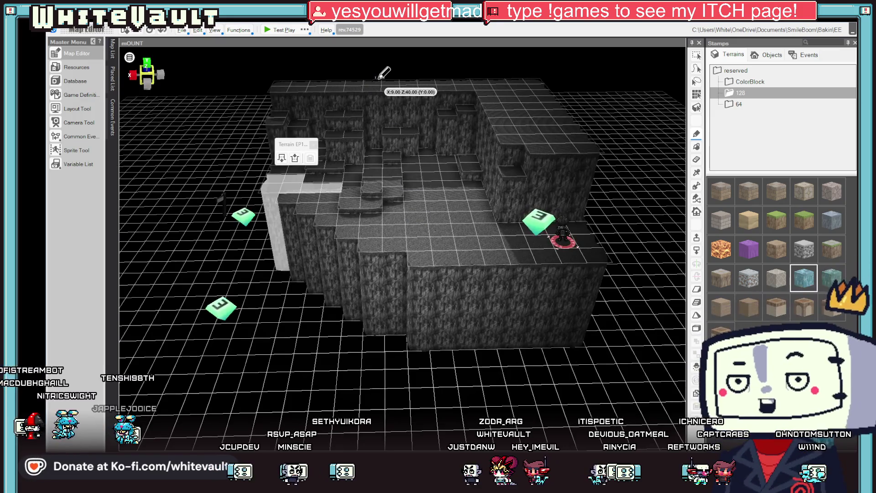
click(379, 81)
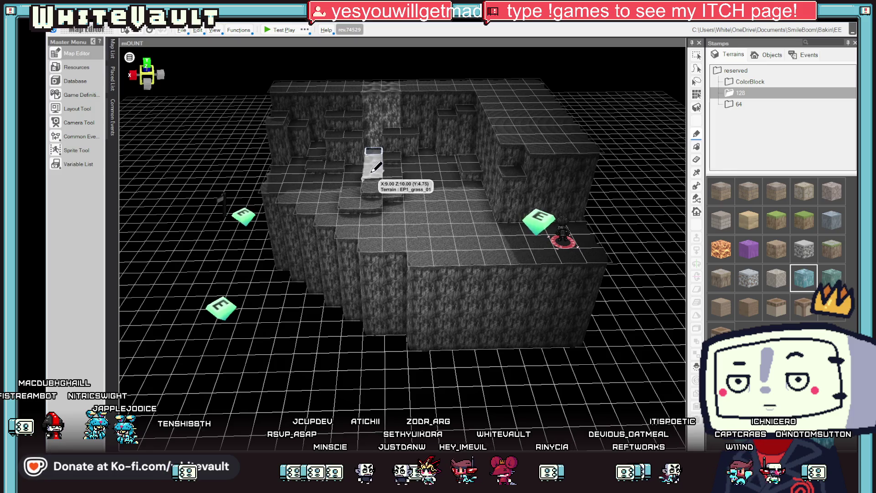
Step: Paint a water column down the back wall, then start a test play
drag(360, 179, 351, 214)
mouse_move(434, 226)
mouse_down()
mouse_move(460, 208)
mouse_move(463, 228)
mouse_move(387, 103)
mouse_up()
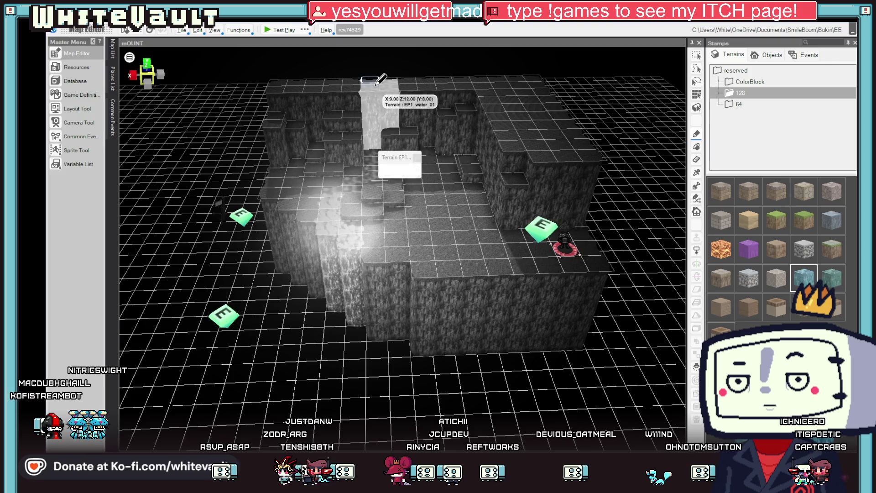
mouse_move(399, 169)
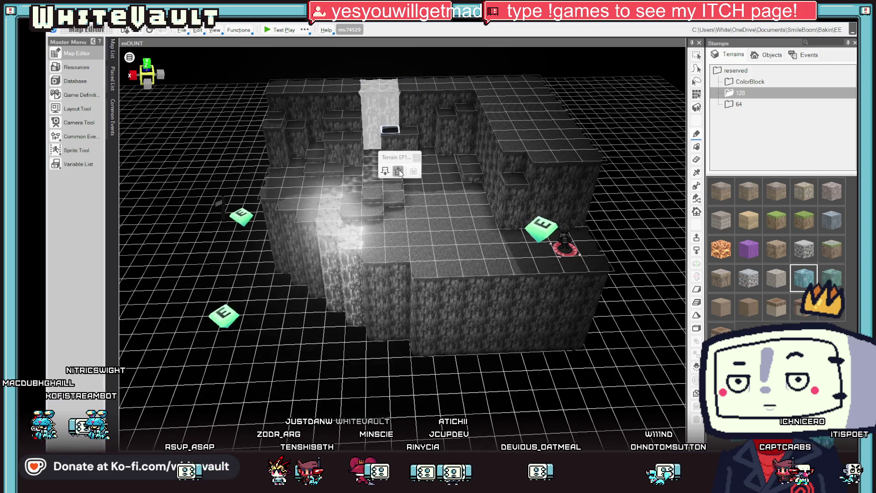
click(284, 30)
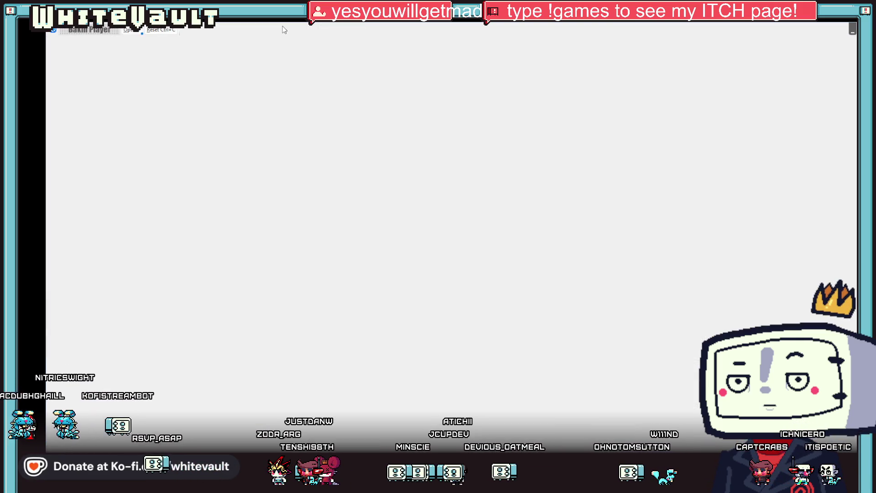
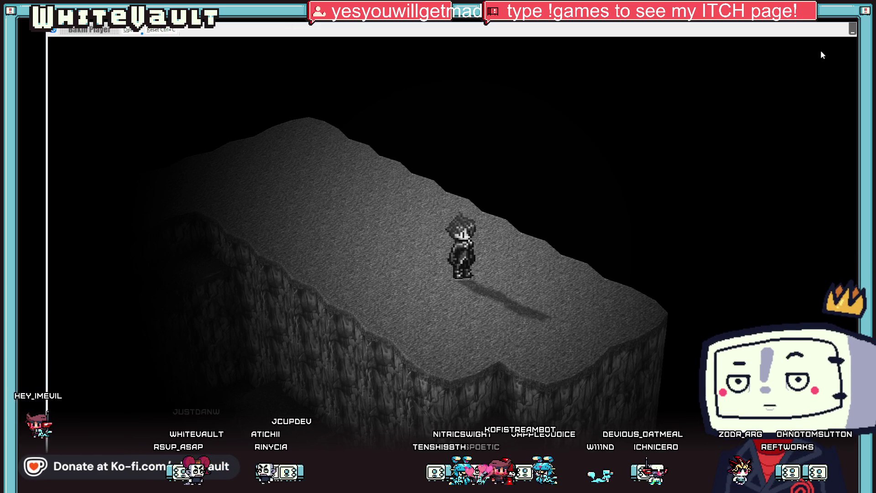
Step: Close the Bakin Player test run to get back to the mOUNT rocky terrain map
key(alt+F4)
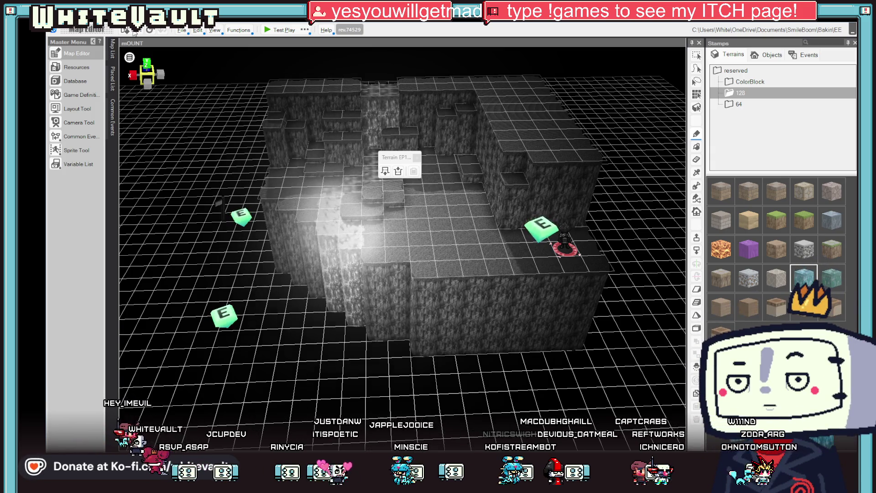
Step: Copy and paste mOUNT in the Map List to create map mOUNT_1 (No.4)
scroll(469, 210, down, 3)
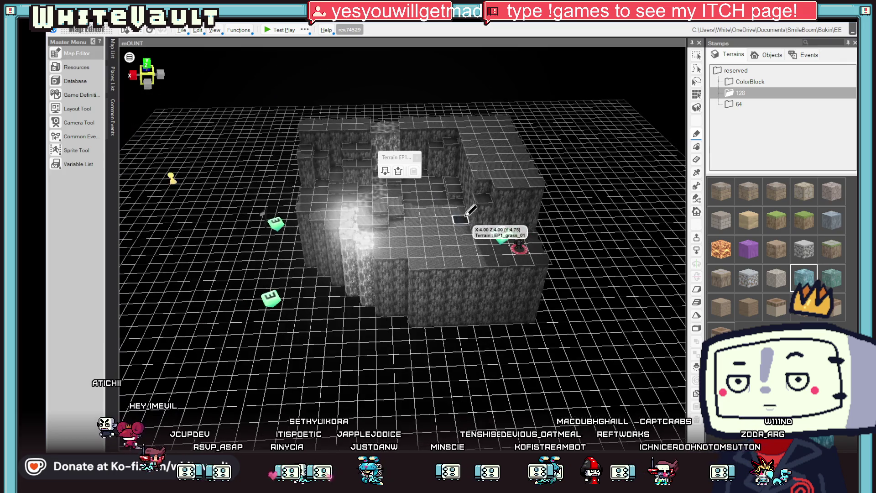
scroll(538, 228, up, 2)
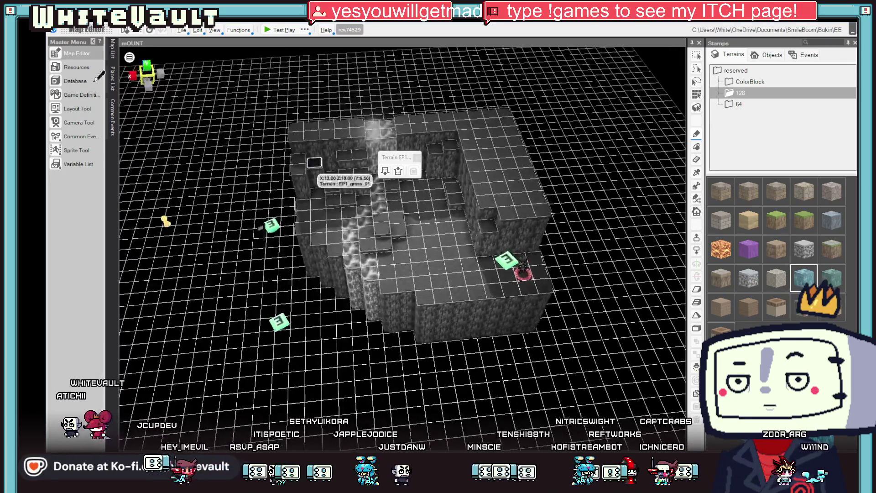
mouse_move(112, 48)
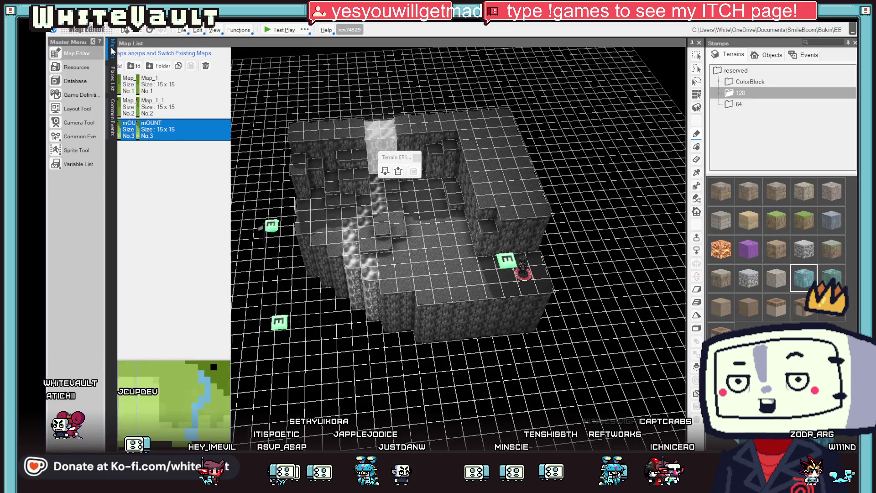
right_click(189, 134)
click(215, 172)
right_click(184, 137)
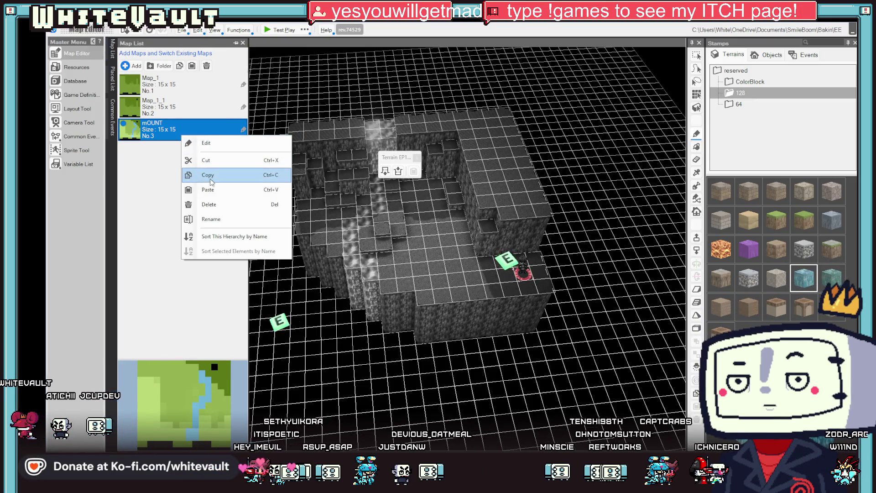
click(223, 190)
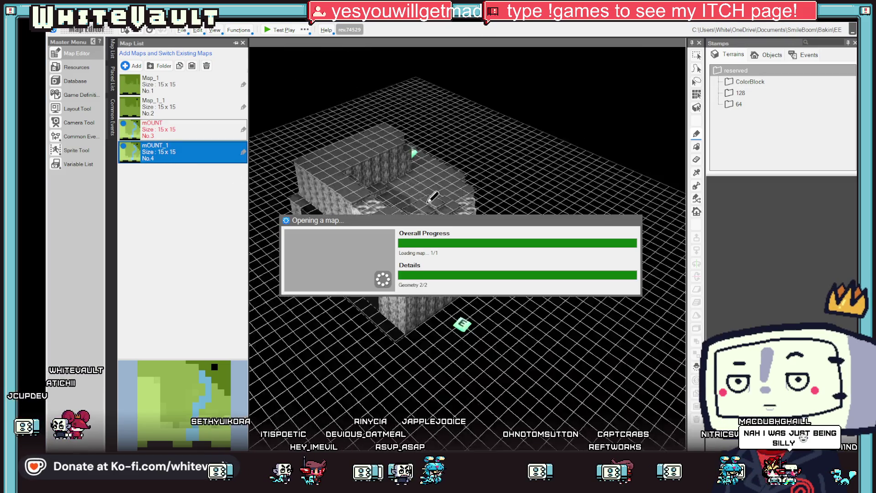
mouse_move(511, 244)
mouse_down()
mouse_move(502, 287)
mouse_move(418, 309)
mouse_up()
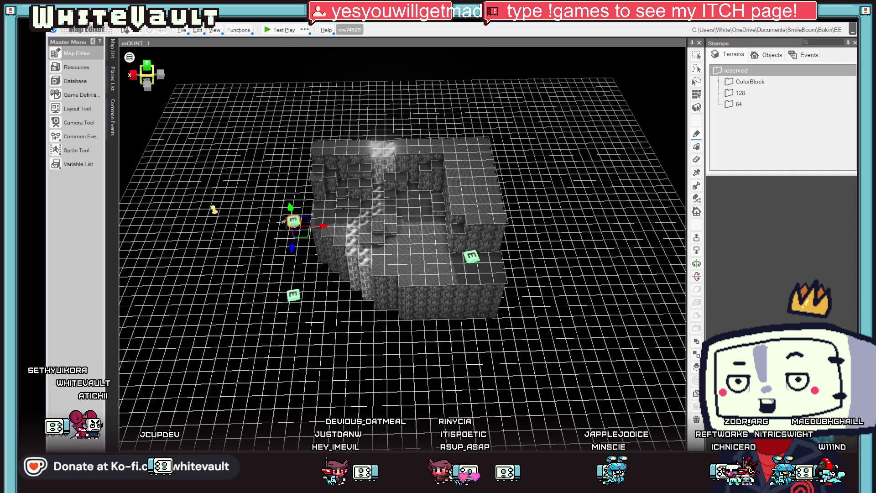
key(alt+Tab)
key(alt+Tab)
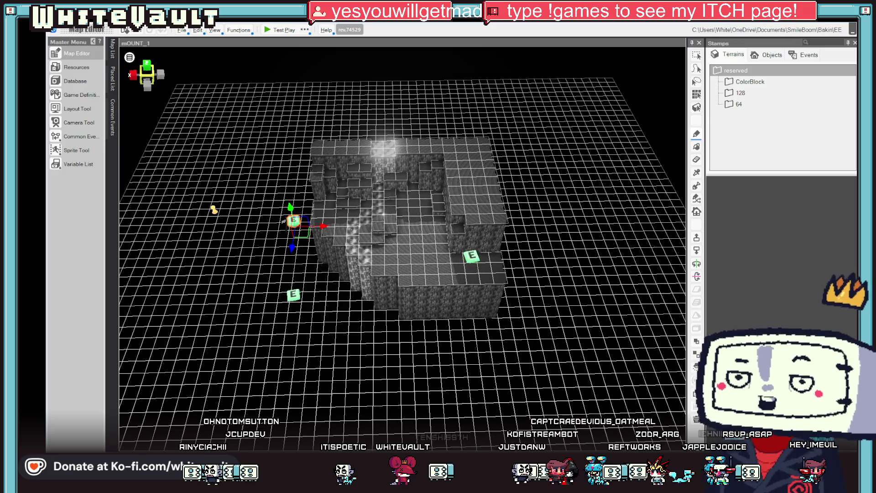
mouse_move(588, 219)
mouse_down()
mouse_move(549, 250)
mouse_move(552, 239)
mouse_up()
scroll(552, 239, up, 3)
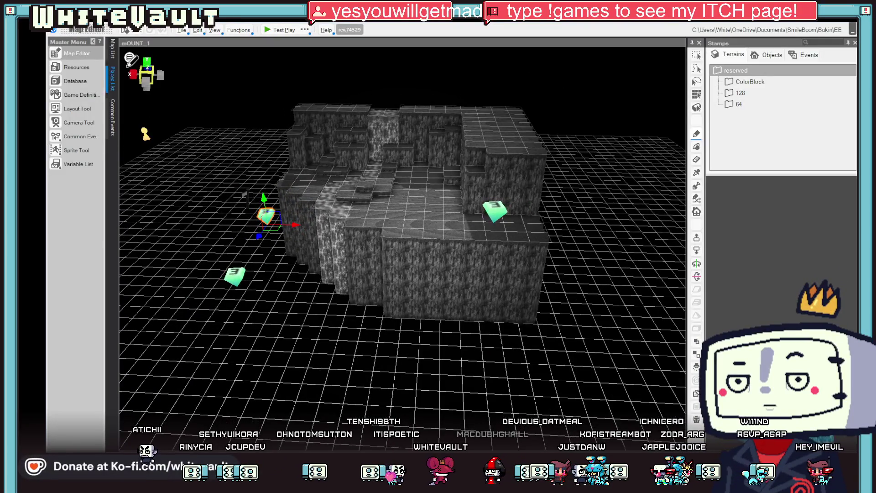
Step: Copy and paste mOUNT_1 in the Map List to create mOUNT_1_1 (No.5)
click(113, 50)
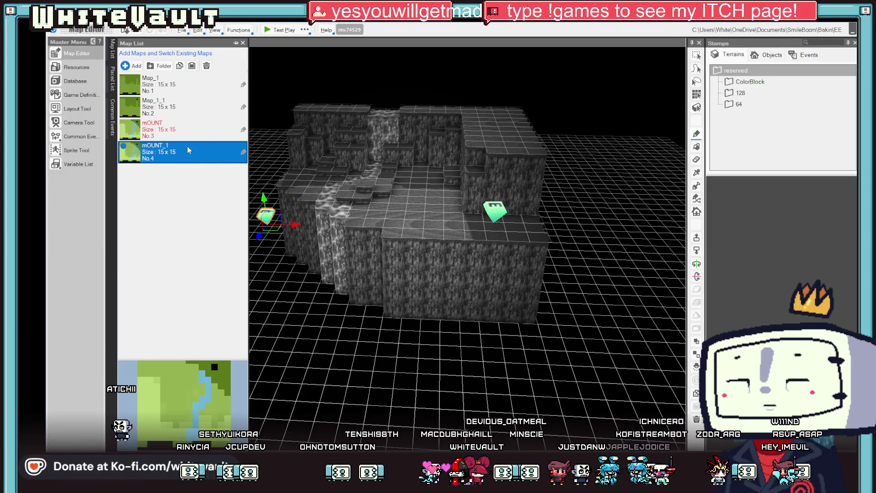
right_click(187, 146)
key(Escape)
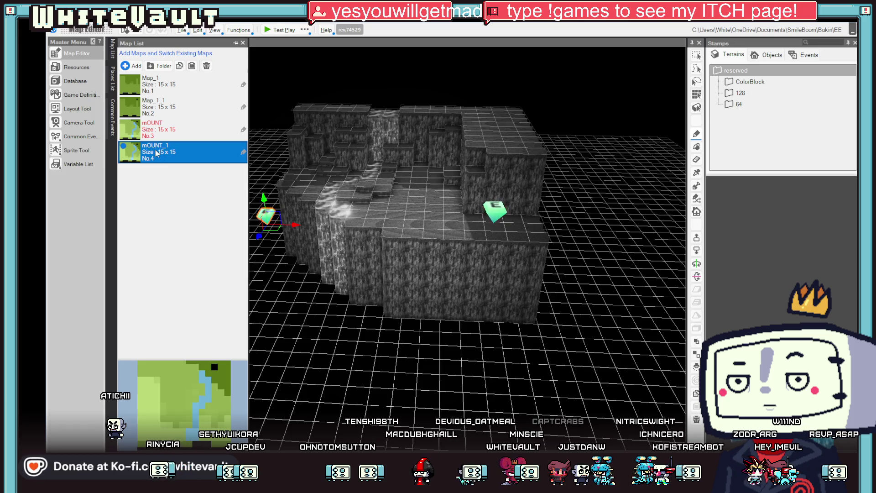
right_click(171, 153)
click(136, 206)
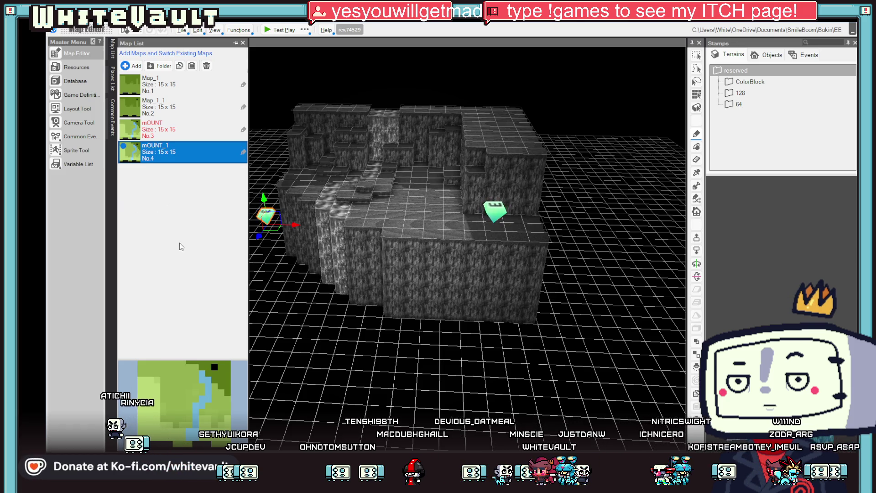
right_click(187, 155)
click(210, 211)
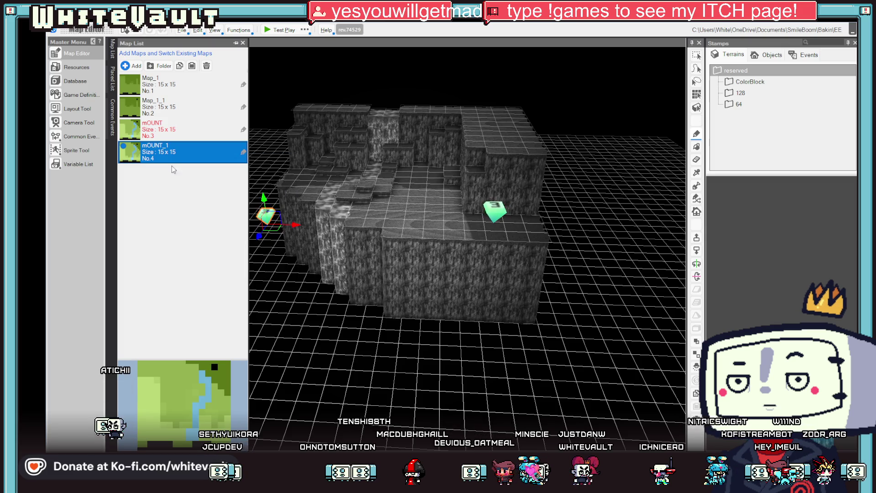
right_click(171, 160)
click(209, 216)
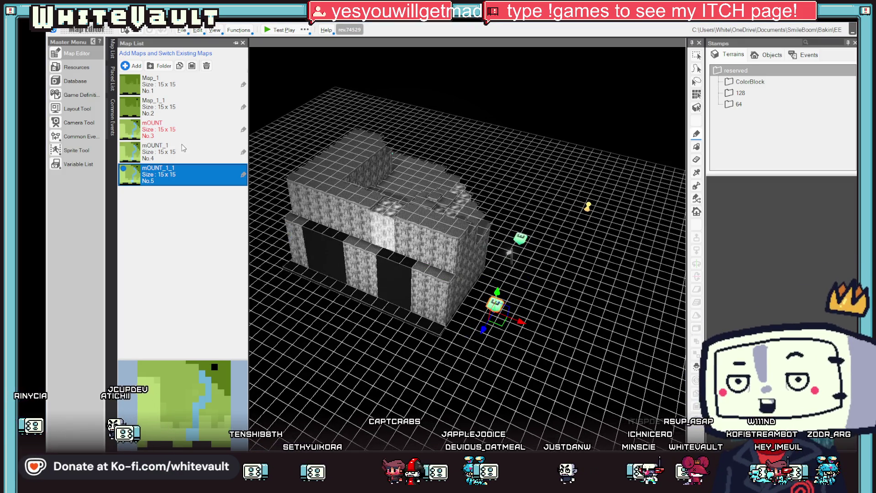
Step: Reopen mOUNT_1 for editing after briefly opening mOUNT
click(154, 157)
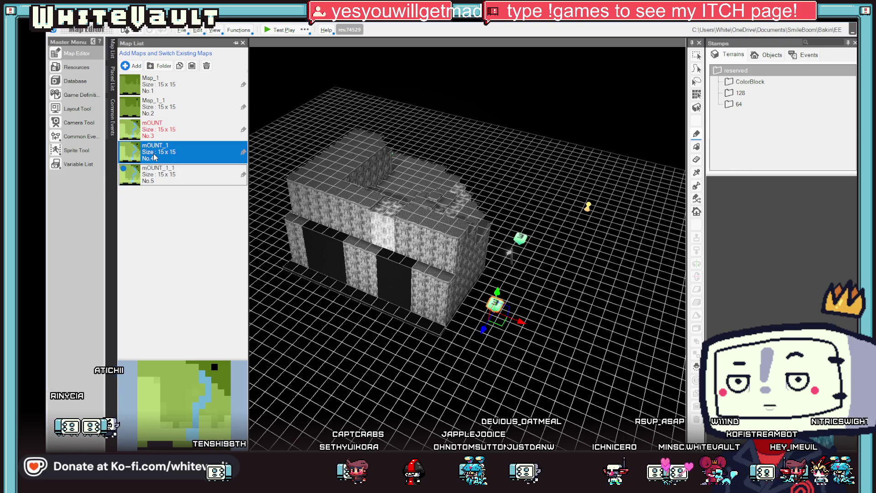
double_click(152, 130)
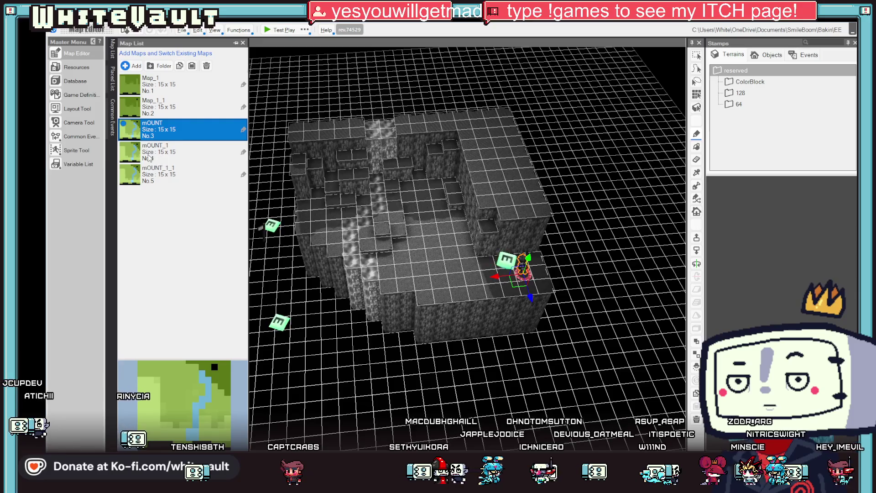
double_click(149, 158)
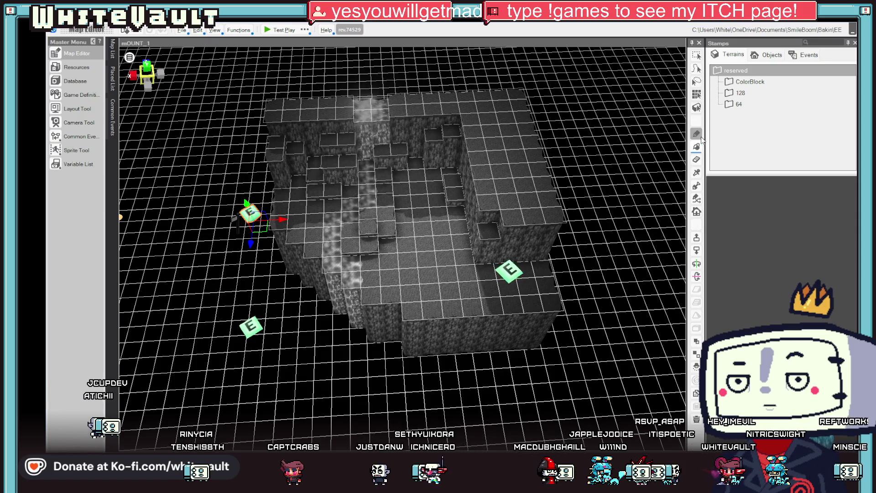
Step: Place EP1_grass_01 terrain from the 128 set on two strips along the front edge
click(696, 108)
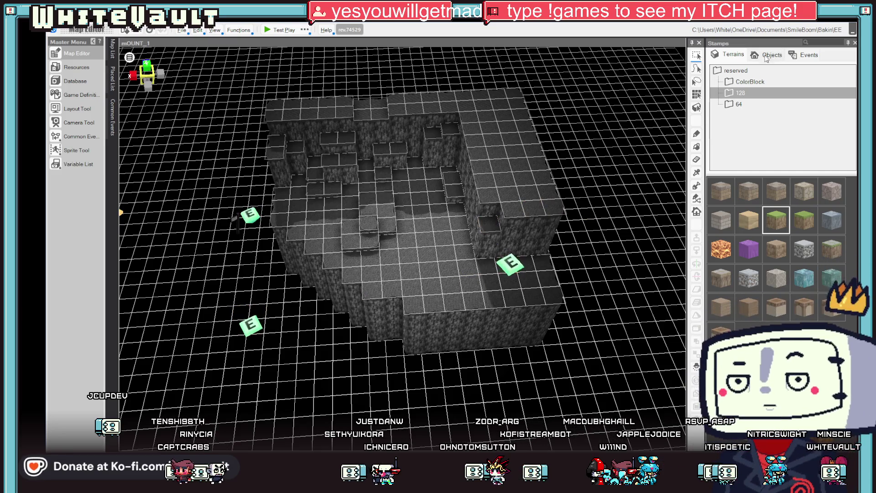
drag(393, 354, 292, 357)
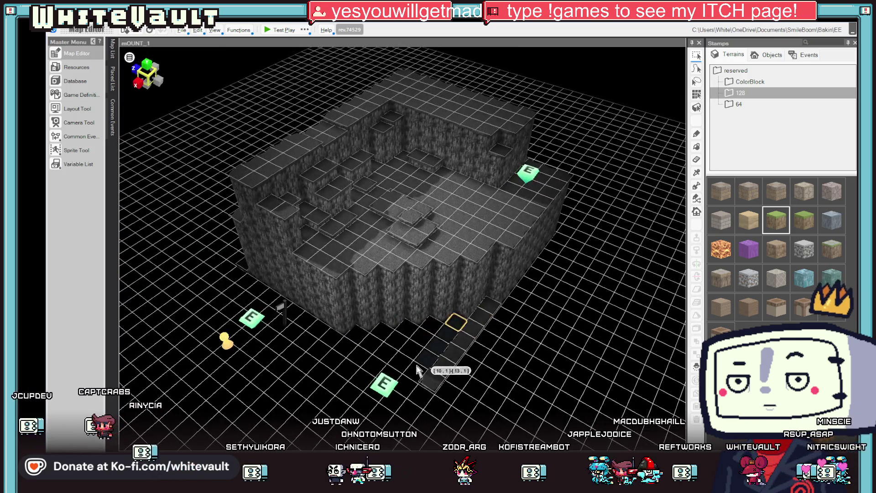
click(424, 346)
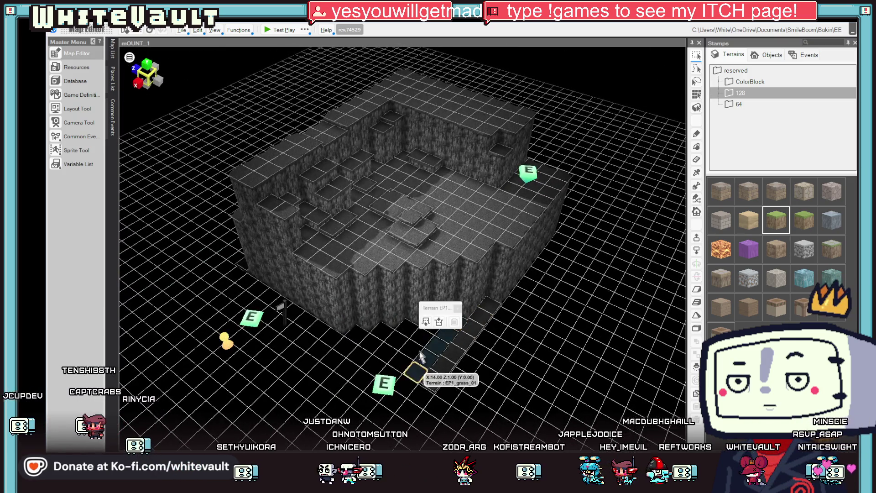
click(426, 340)
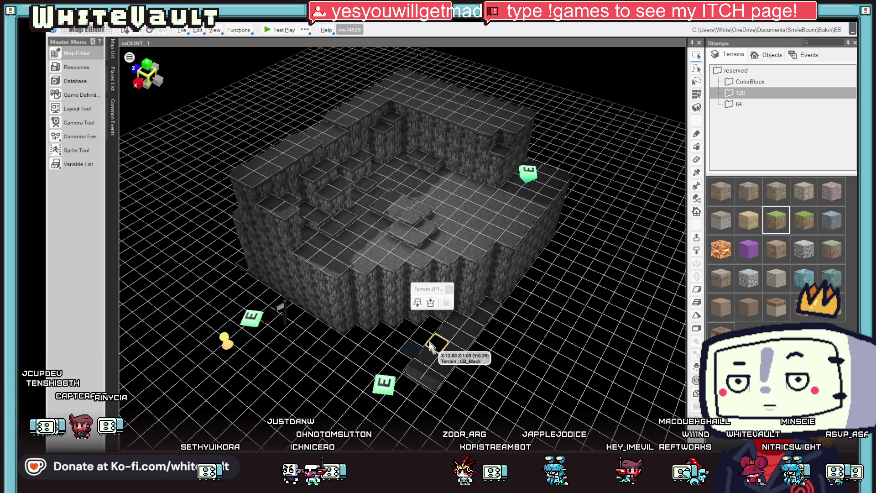
drag(419, 347, 433, 329)
click(414, 314)
mouse_move(400, 336)
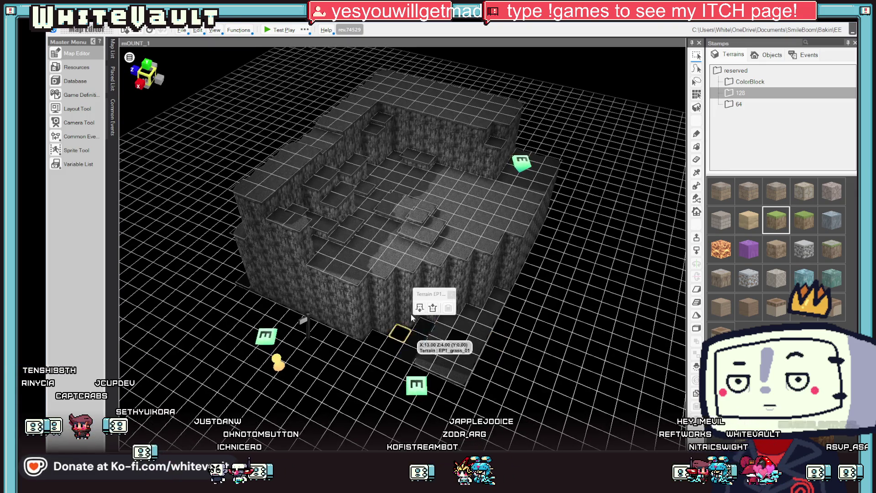
scroll(401, 338, down, 3)
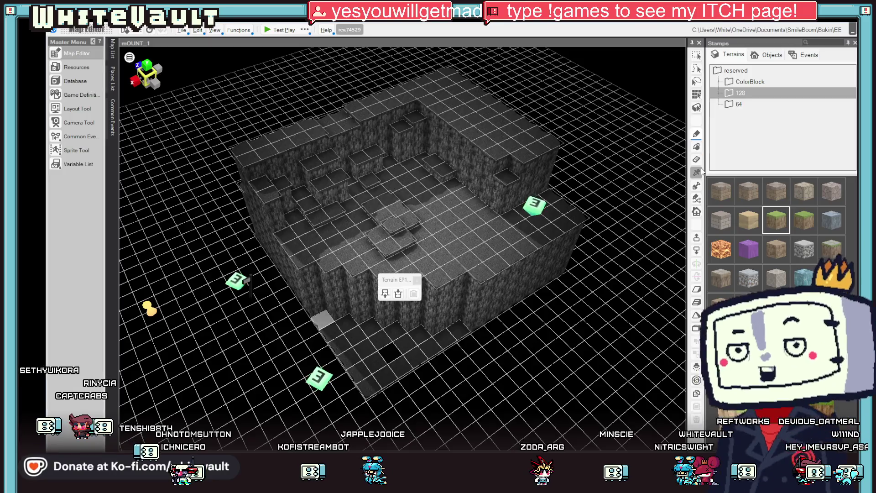
Step: Paint-fill and raise the lower terrace with the grass terrain
click(696, 135)
scroll(490, 330, down, 1)
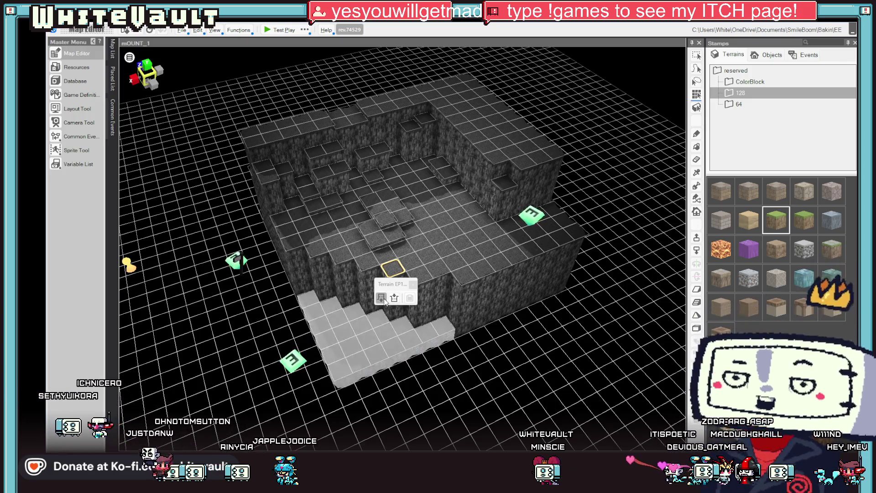
click(384, 301)
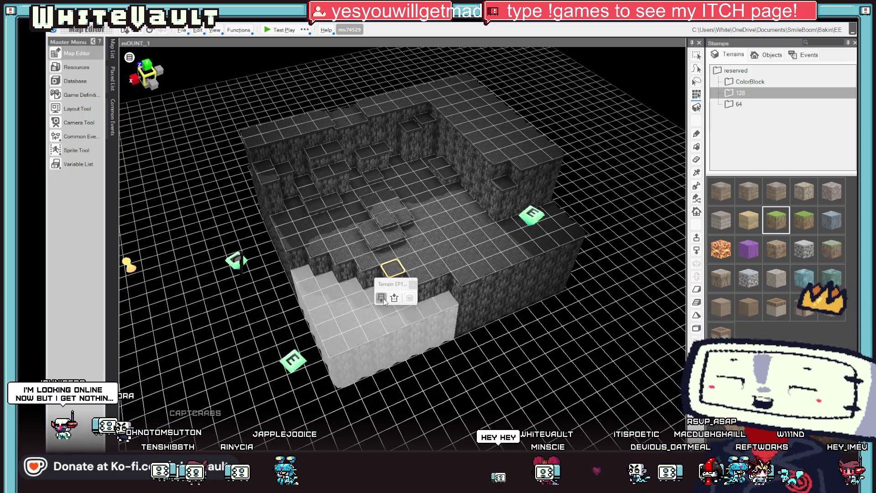
drag(612, 320, 600, 352)
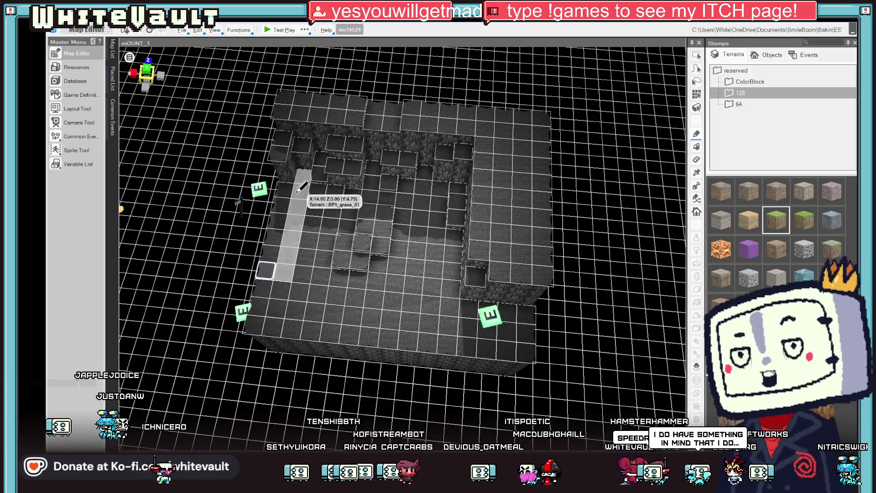
Step: Orbit over mOUNT_1 and select Event_1_2_1_1 on the grass terrace at X 2.50, Z 2.00
mouse_move(285, 213)
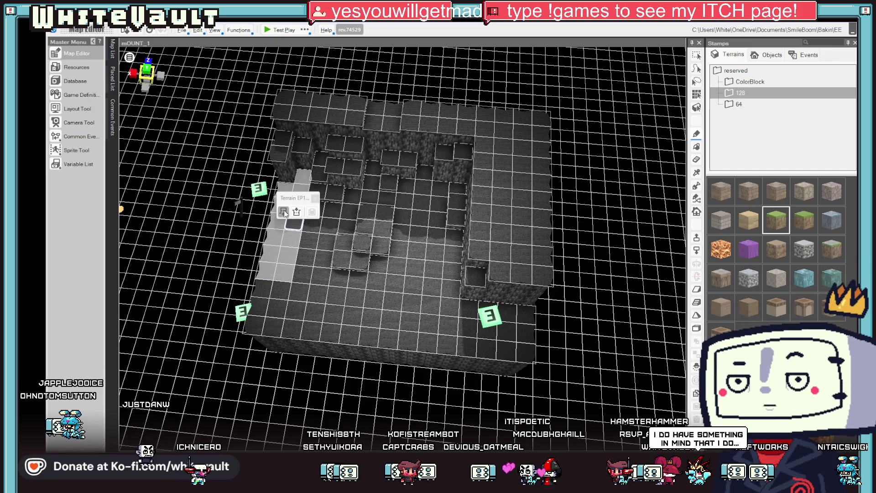
mouse_move(367, 267)
mouse_down()
mouse_move(363, 226)
mouse_move(367, 271)
mouse_move(475, 289)
mouse_move(507, 248)
mouse_up()
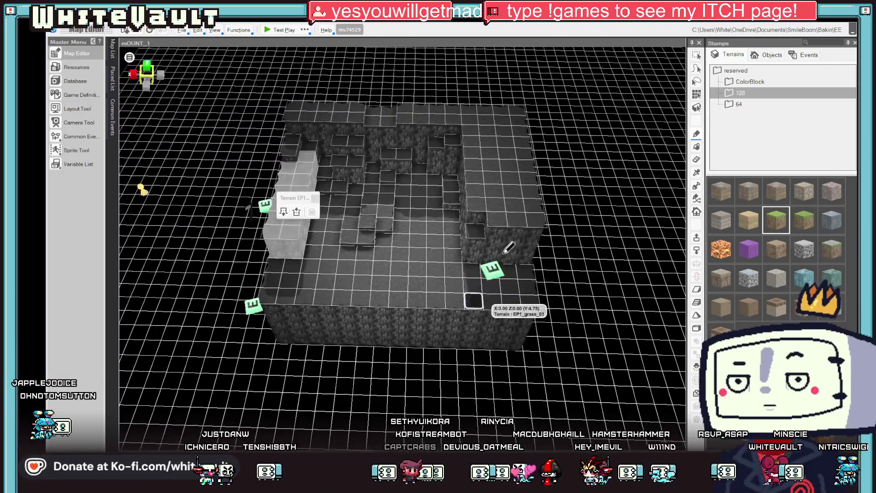
click(496, 274)
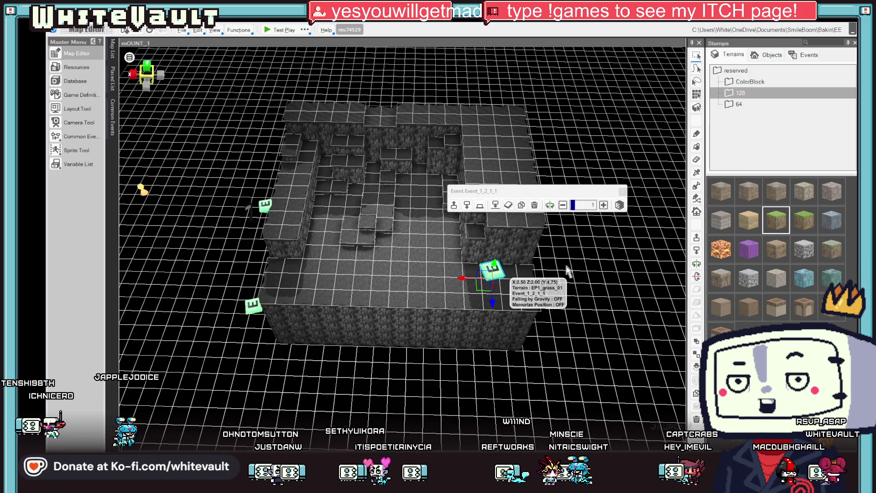
mouse_move(592, 352)
mouse_down()
mouse_move(588, 297)
mouse_move(588, 366)
mouse_up()
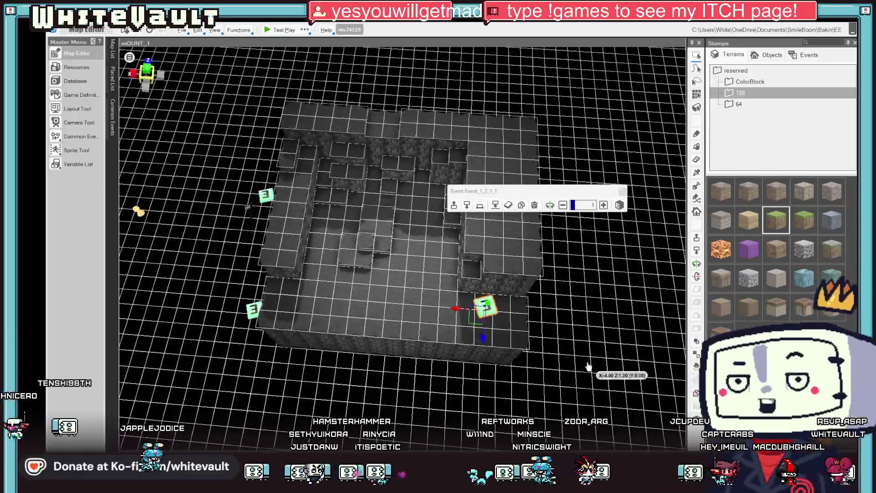
Step: Open the mOUNT_1_1 map and orbit around its terrain
mouse_move(112, 57)
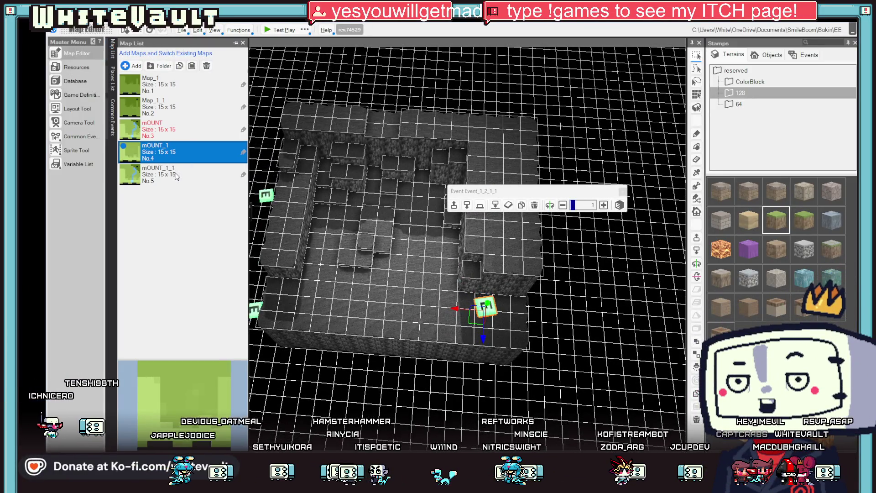
double_click(176, 176)
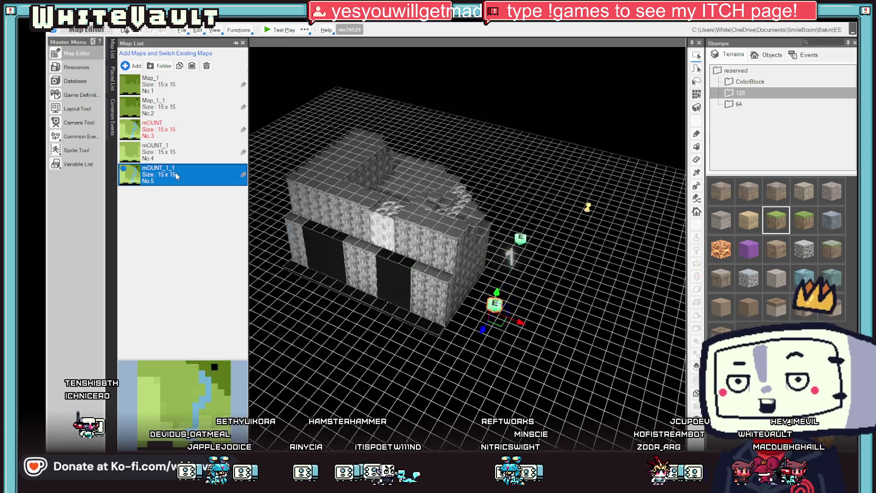
mouse_move(391, 237)
mouse_down()
mouse_move(329, 243)
mouse_move(364, 243)
mouse_move(343, 243)
mouse_up()
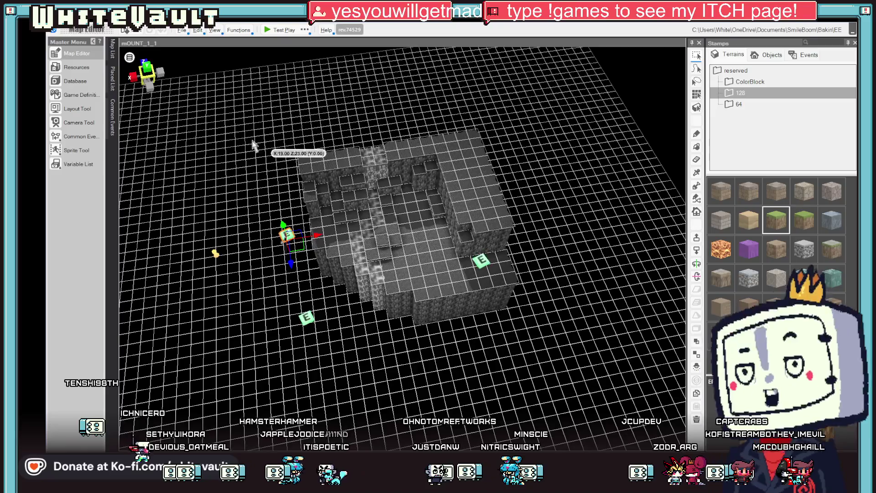
Step: Start deleting mOUNT_1_1 but cancel, keeping all five maps in the list
mouse_move(114, 51)
right_click(192, 181)
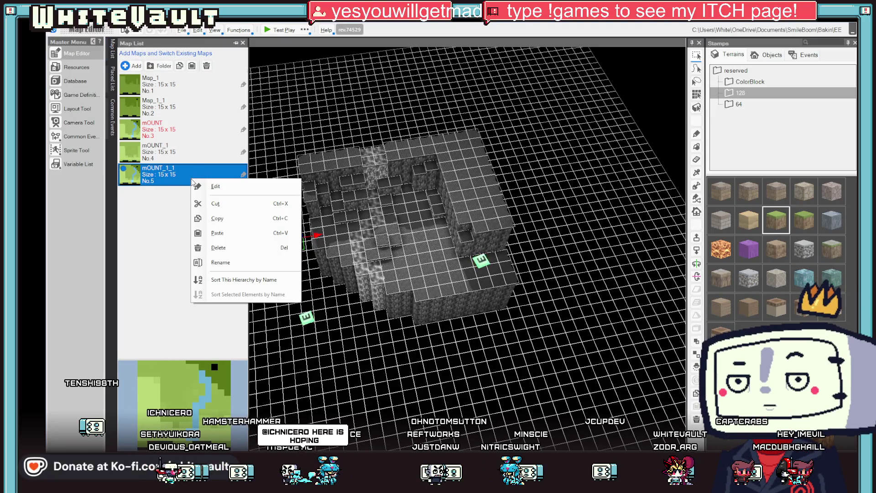
click(219, 247)
click(479, 268)
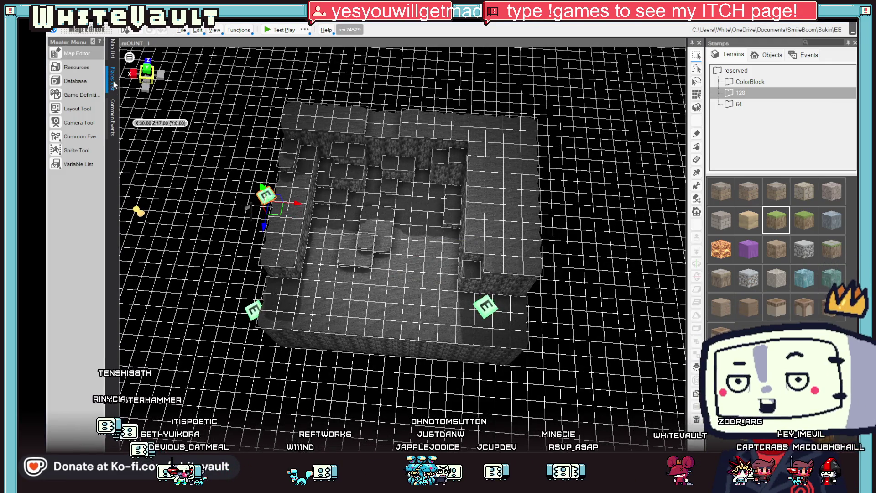
click(113, 48)
right_click(182, 147)
click(206, 176)
right_click(189, 162)
click(235, 216)
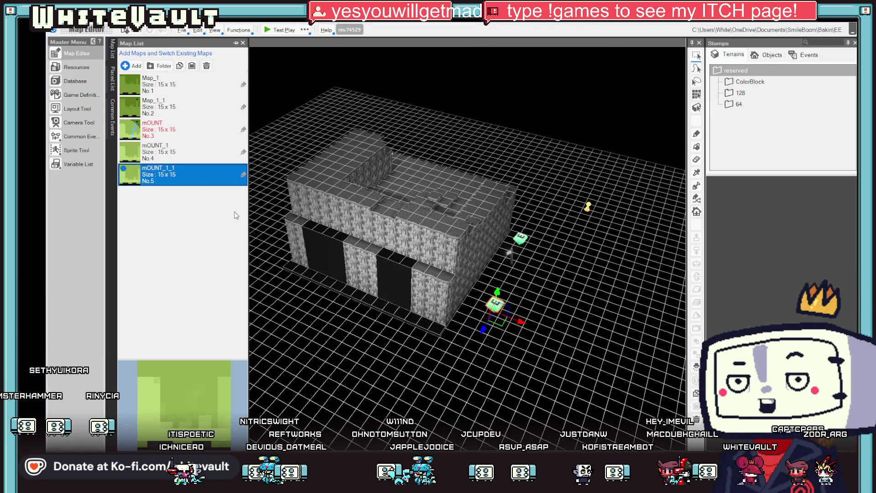
Step: Rotate to a top-down view and select the event marker on the cave floor
mouse_move(616, 313)
mouse_down()
mouse_move(464, 332)
mouse_move(456, 351)
mouse_up()
mouse_move(236, 232)
mouse_down()
mouse_move(465, 372)
mouse_move(497, 376)
mouse_move(492, 333)
mouse_up()
click(483, 277)
Step: Move the floor event left and lower the raised right-side terrain blocks to floor level
mouse_move(482, 277)
mouse_down()
mouse_move(312, 278)
mouse_move(321, 278)
mouse_up()
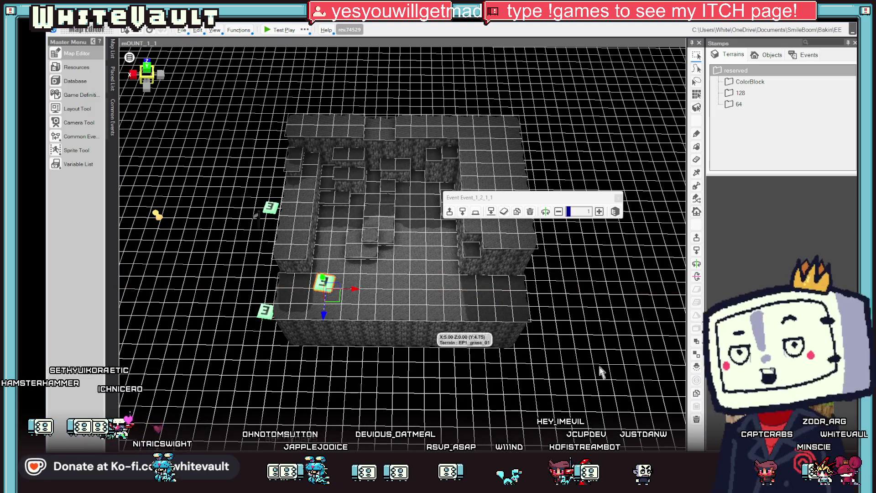
click(586, 343)
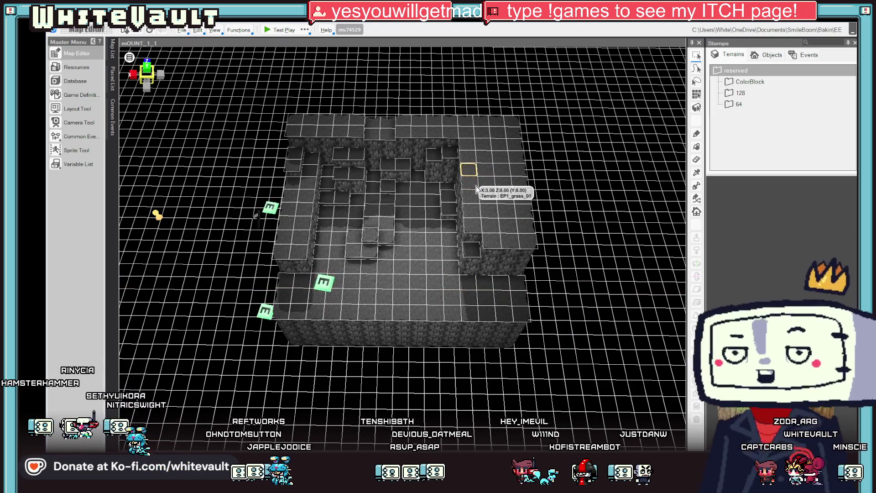
click(526, 195)
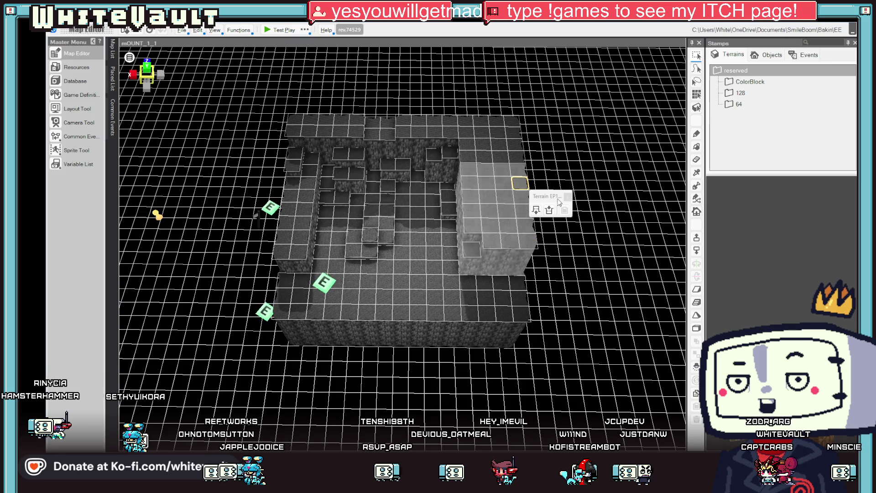
click(549, 211)
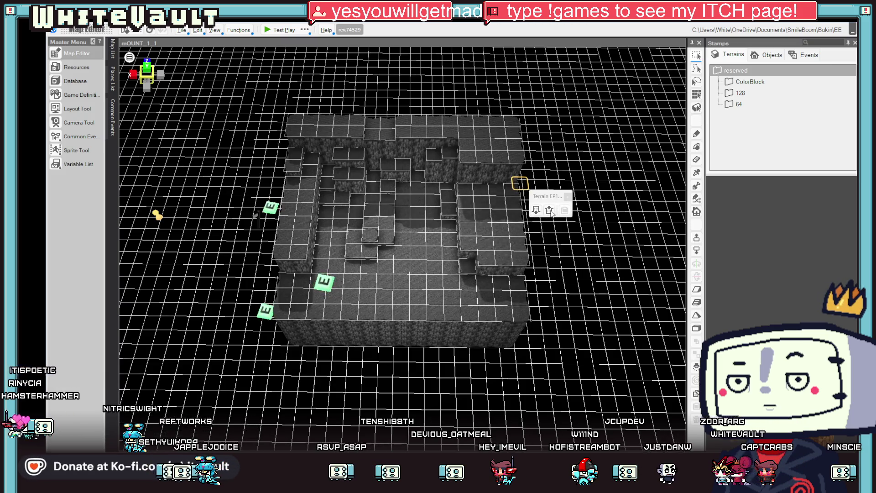
click(463, 191)
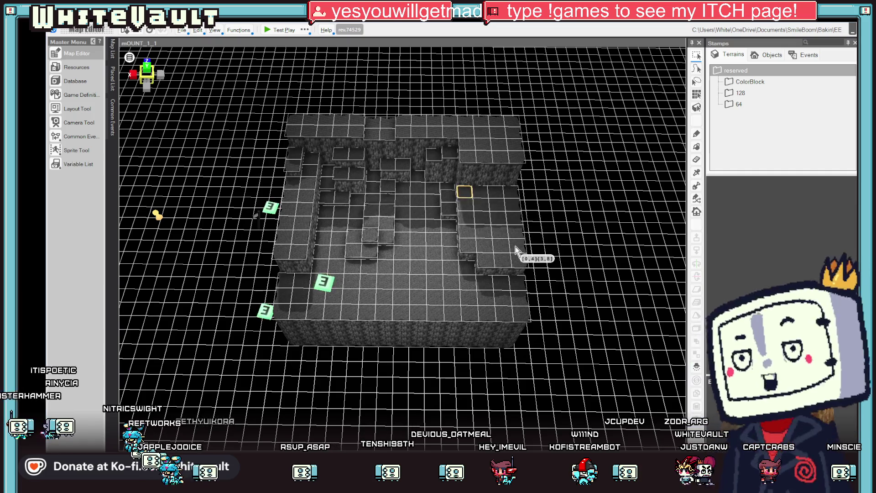
click(523, 196)
click(545, 198)
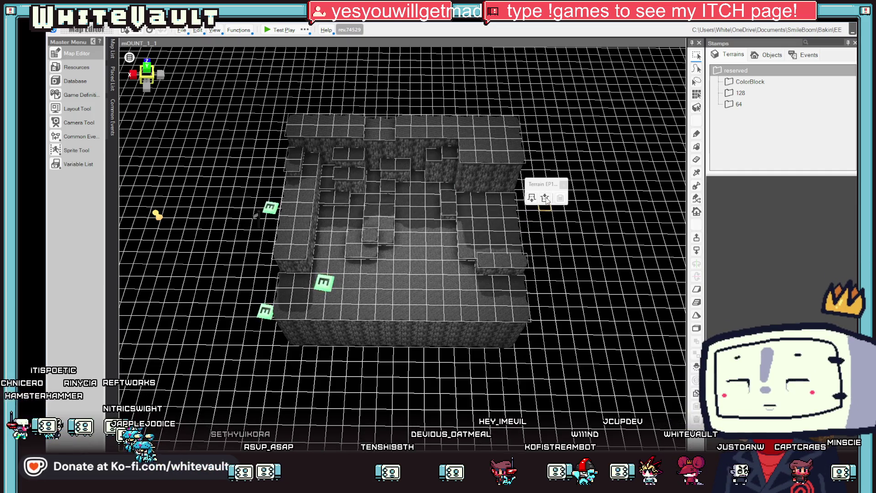
click(546, 199)
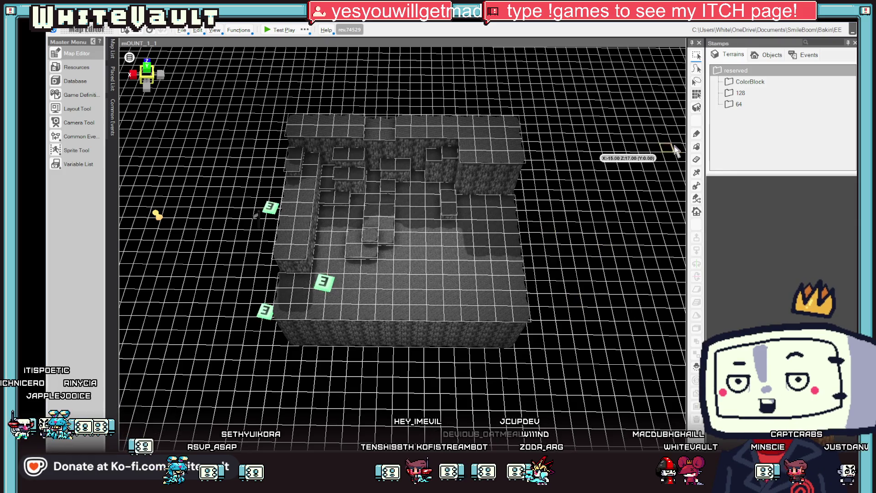
Step: Pick the pencil tool and reload mOUNT_1_1 by opening mOUNT and then mOUNT_1_1
click(696, 135)
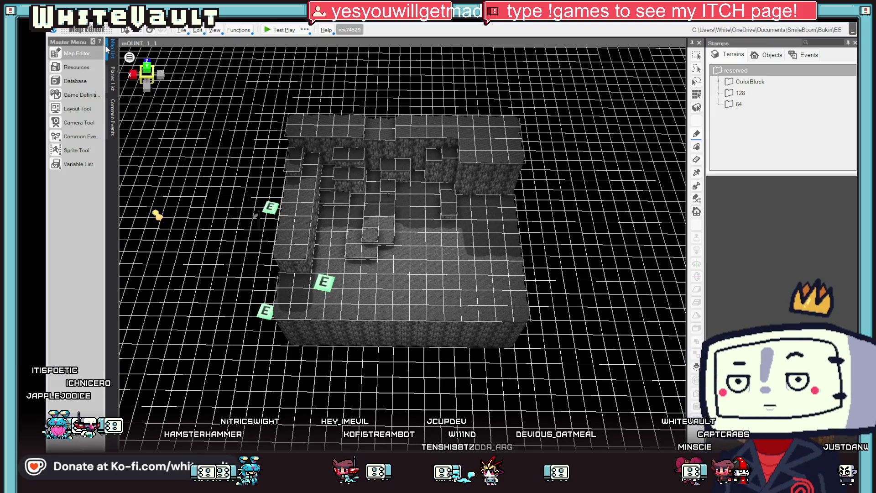
mouse_move(113, 49)
double_click(172, 130)
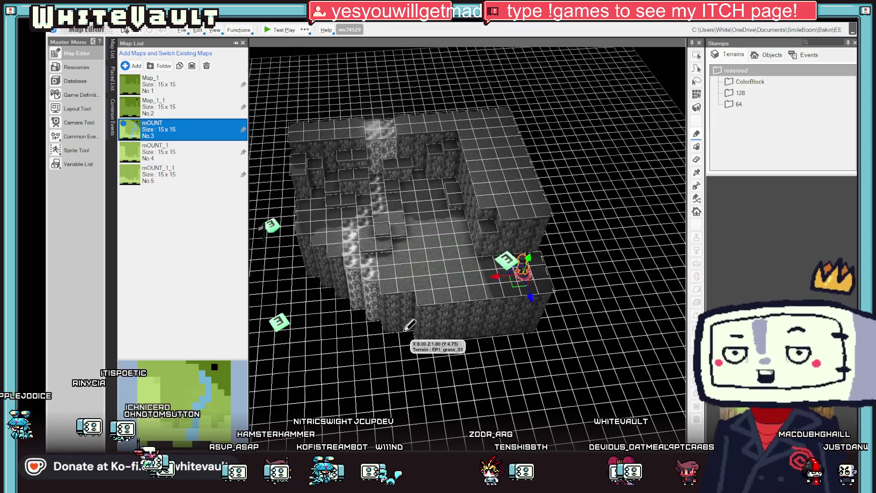
double_click(183, 176)
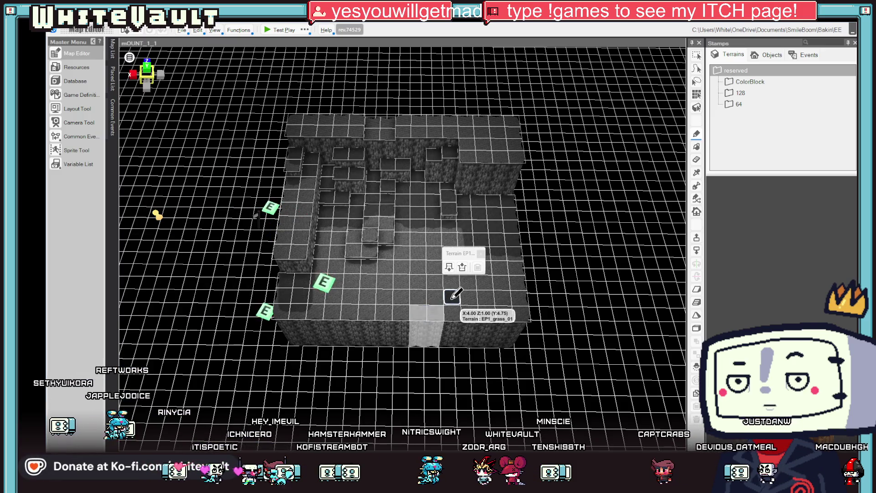
mouse_move(483, 296)
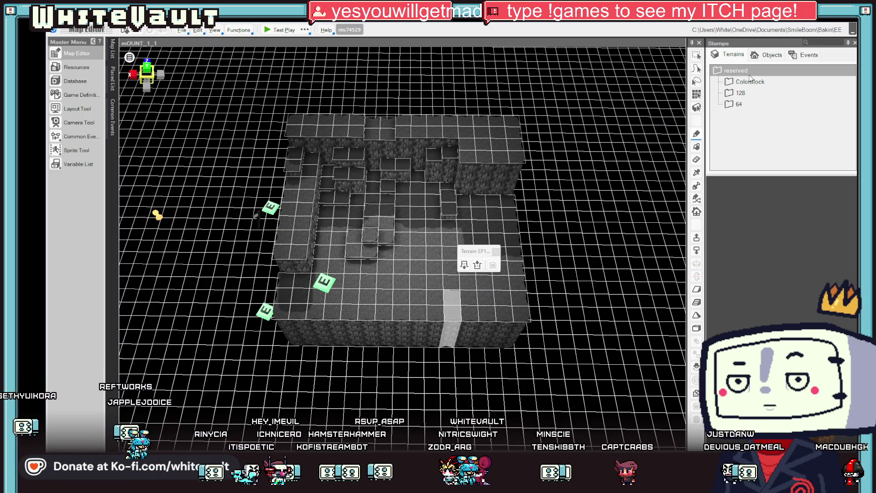
click(740, 92)
Step: Paint black ColorBlock terrain from the 64 set onto lower-right floor cells, including X:2 Z:4
click(738, 105)
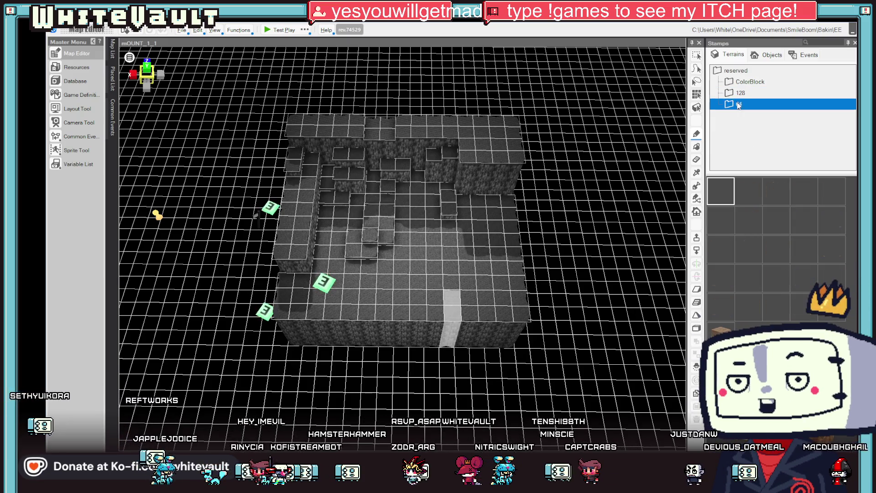
click(742, 80)
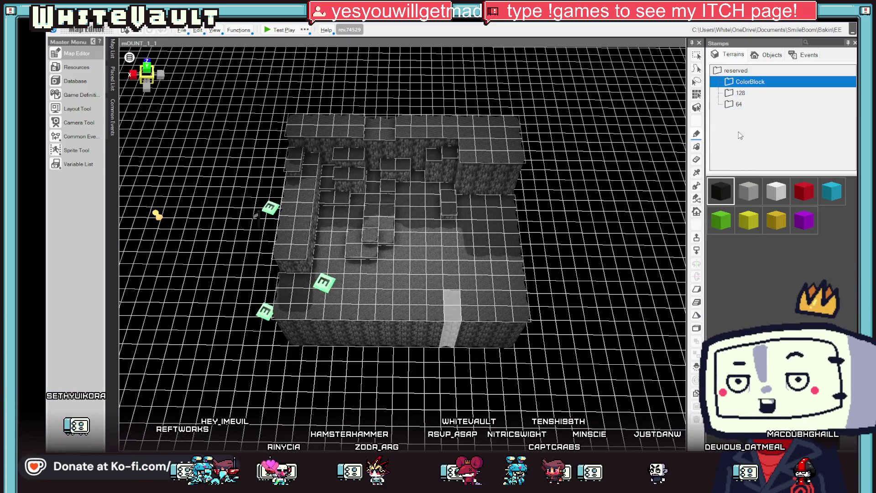
click(414, 312)
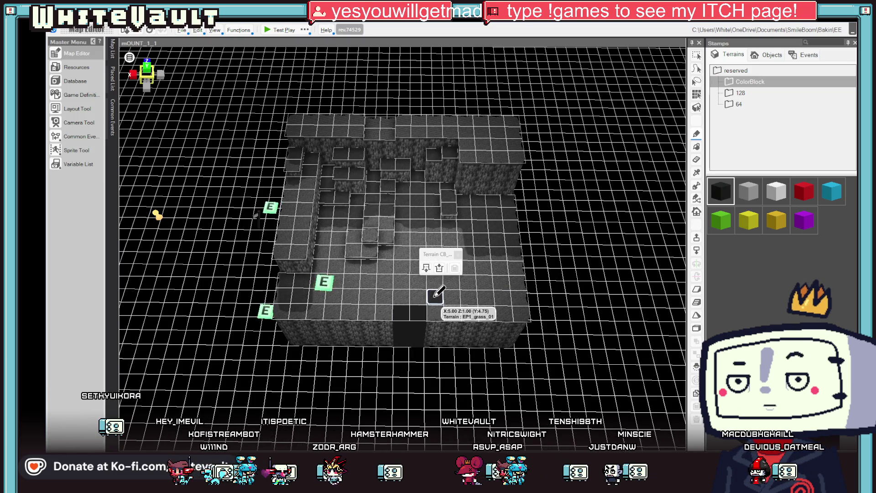
click(466, 265)
click(481, 251)
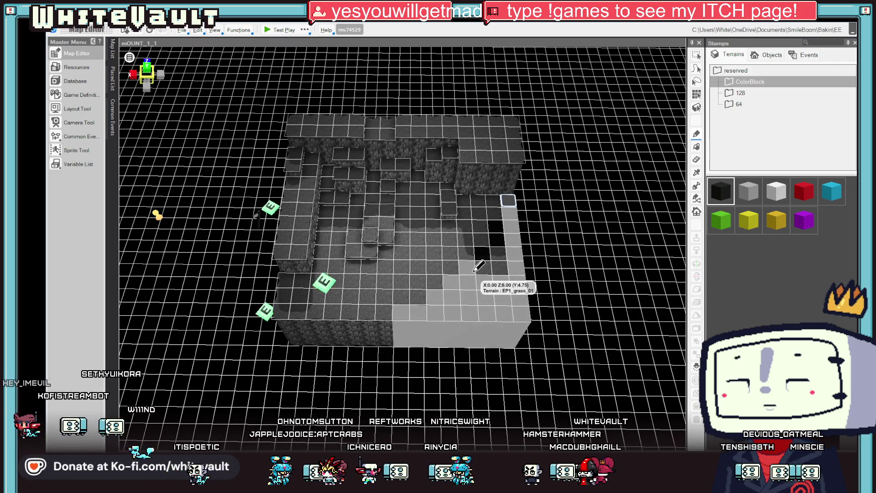
click(493, 249)
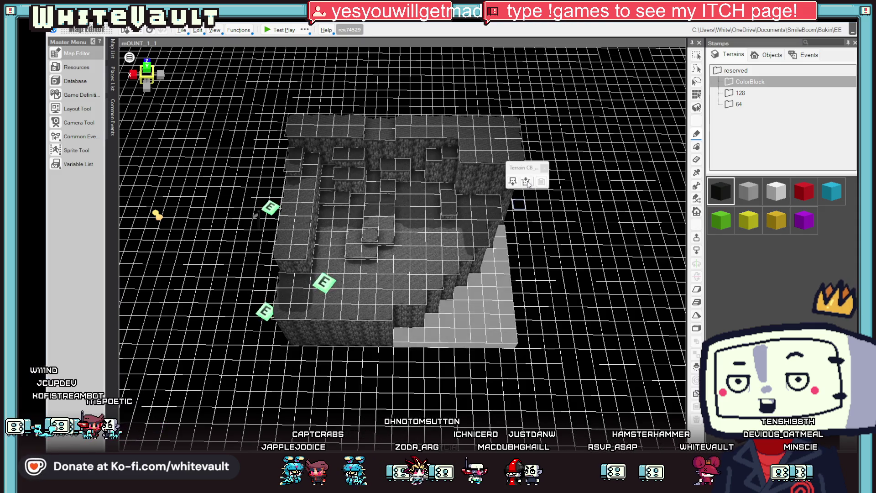
mouse_move(554, 271)
mouse_down()
mouse_move(553, 234)
mouse_move(553, 256)
mouse_move(677, 57)
mouse_up()
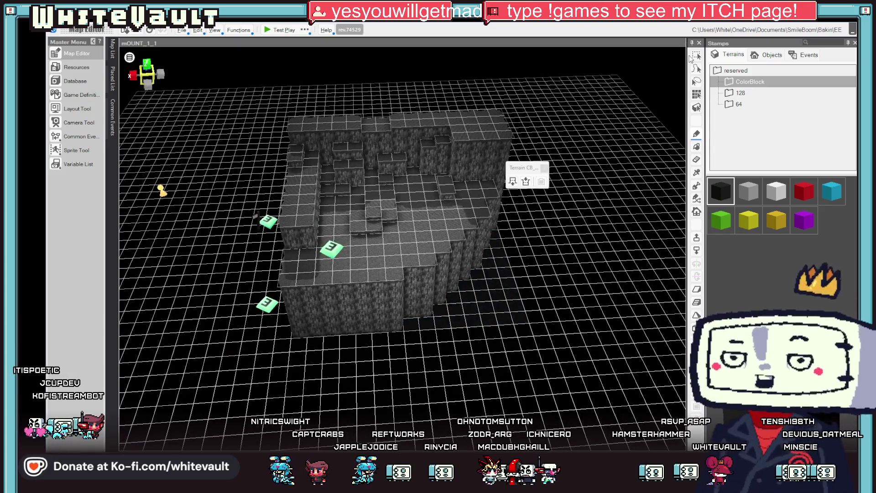
Step: Reposition the two event markers, moving Event_1 onto the cave's floor block
click(331, 255)
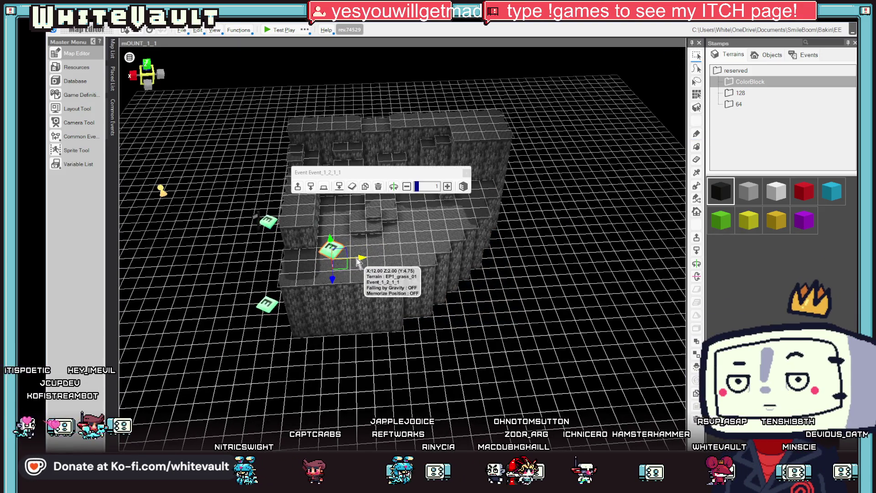
drag(333, 257, 226, 263)
click(266, 305)
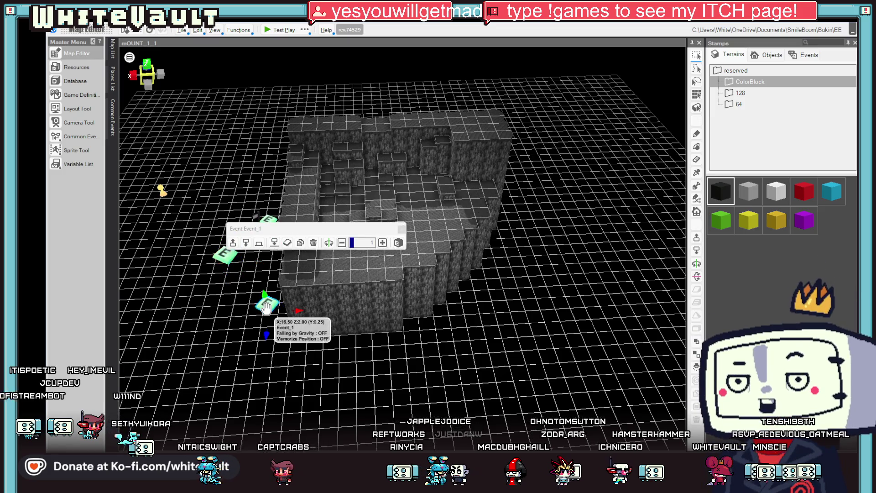
drag(295, 315, 360, 313)
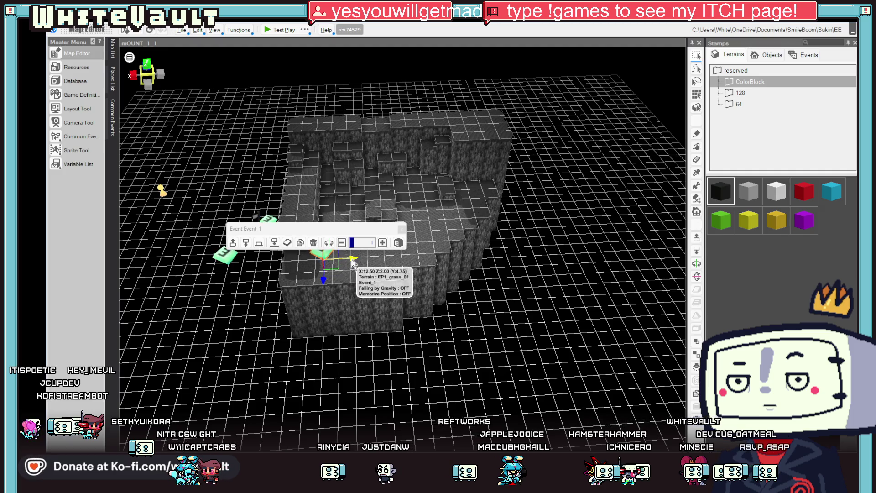
mouse_move(353, 262)
mouse_down()
mouse_move(416, 287)
mouse_move(293, 274)
mouse_up()
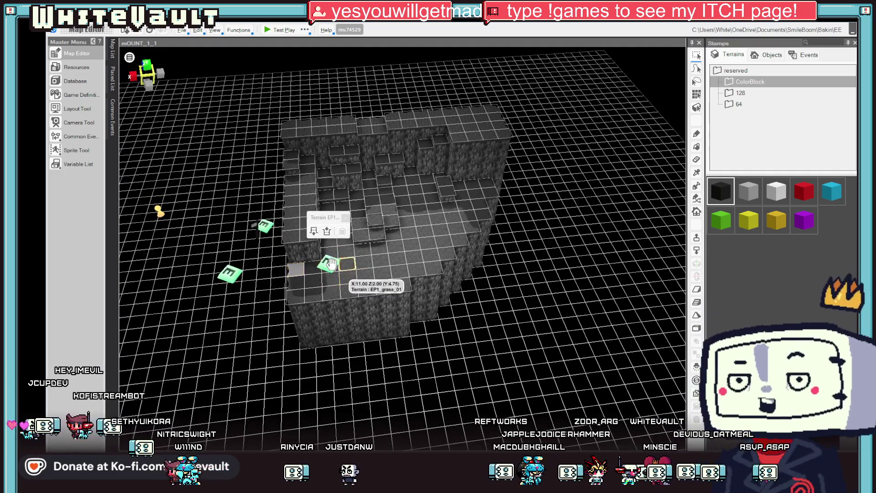
click(330, 263)
click(296, 274)
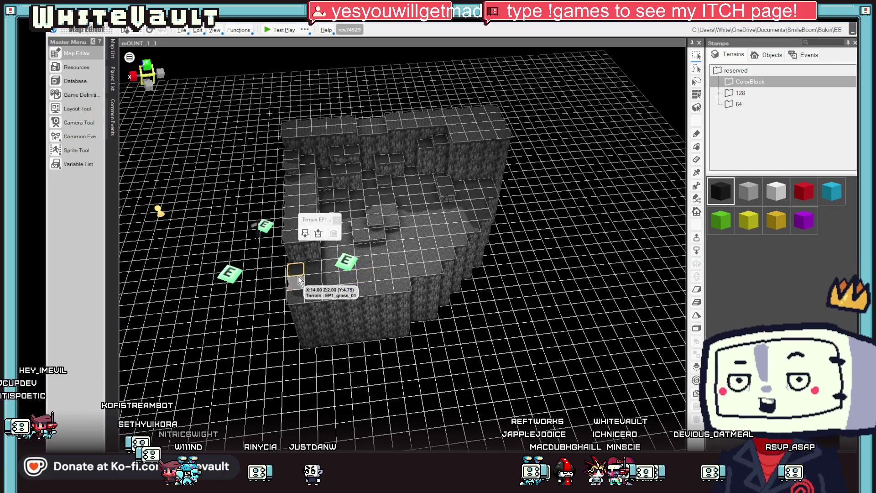
Step: Place a 'Cave Entrance - Link to Another Place' event from Doors/Stairs on the cave's edge
click(806, 54)
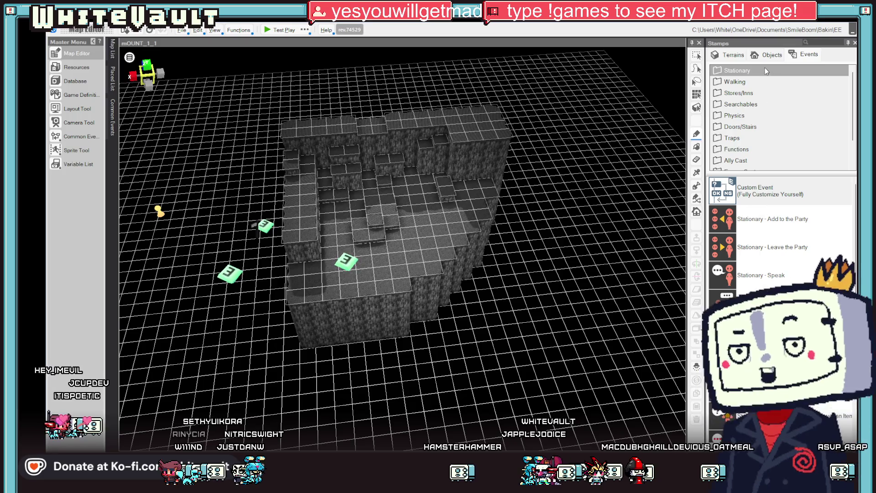
click(770, 191)
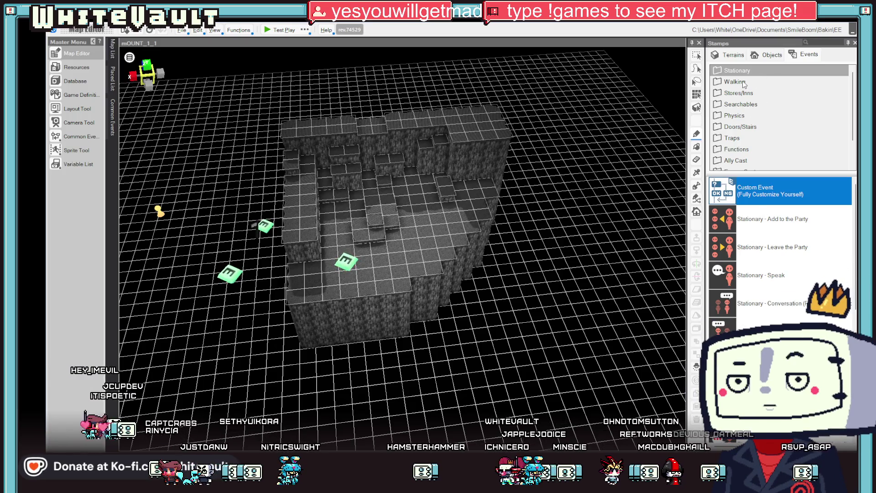
click(742, 133)
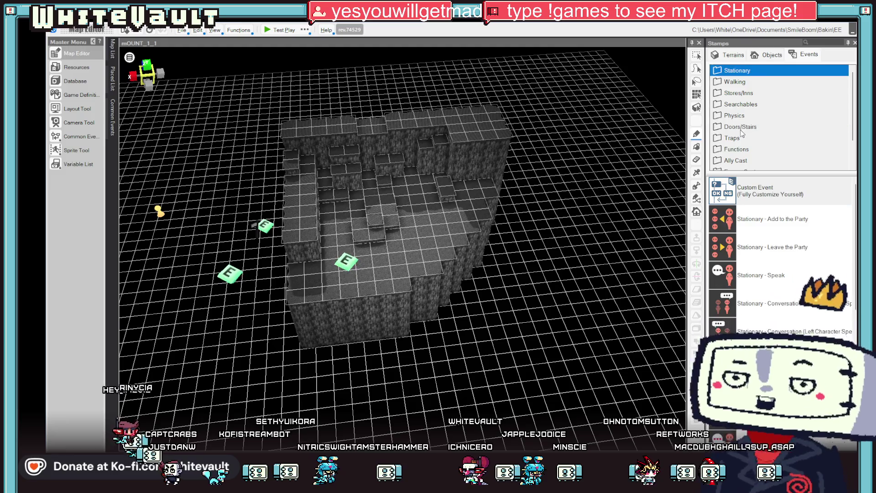
click(741, 129)
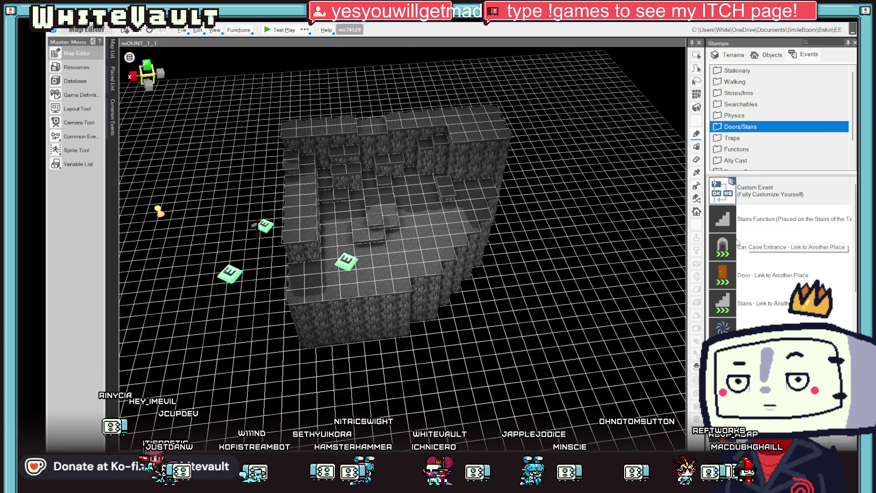
click(722, 249)
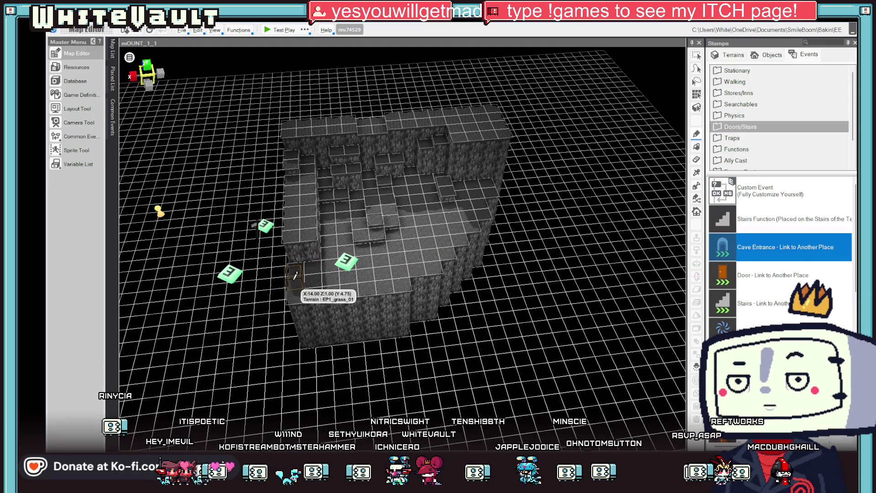
click(551, 220)
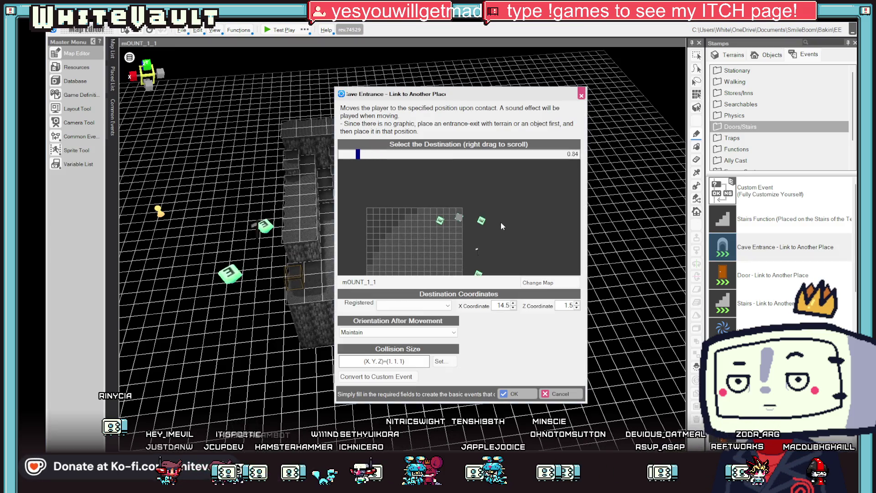
Step: Set the cave entrance's destination map to mOUNT_1 and confirm its placement
click(551, 282)
double_click(437, 262)
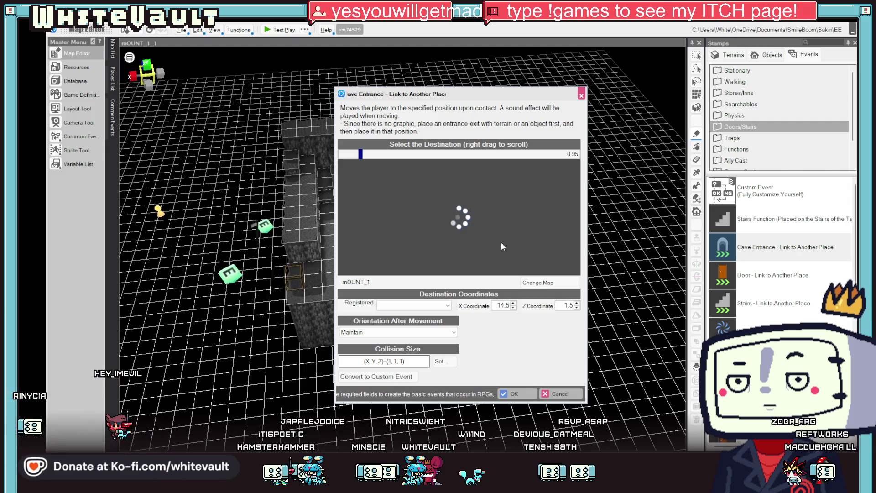
click(539, 282)
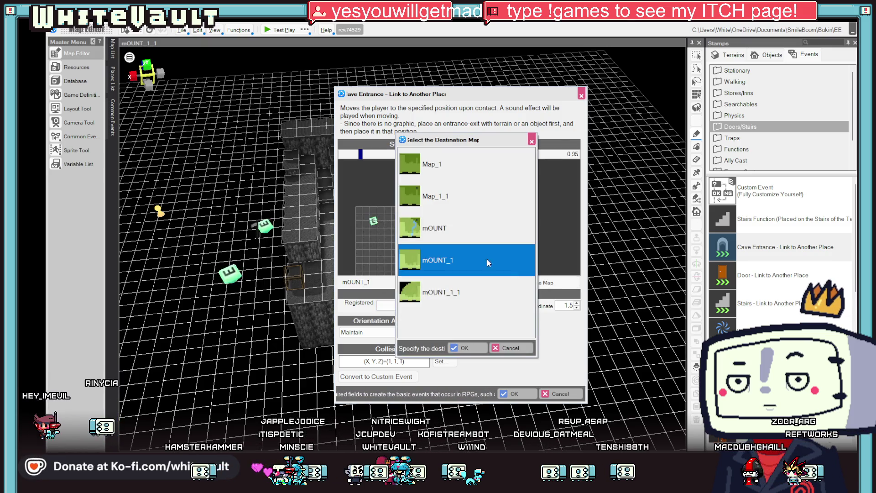
double_click(436, 259)
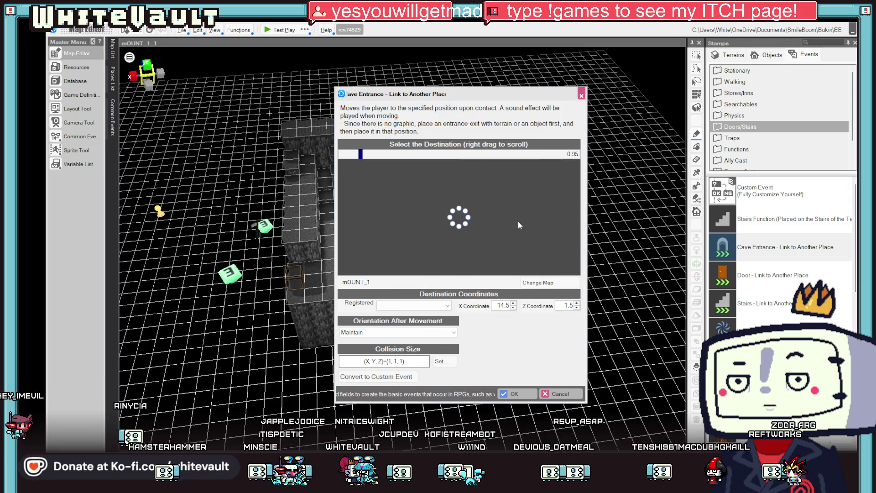
click(515, 392)
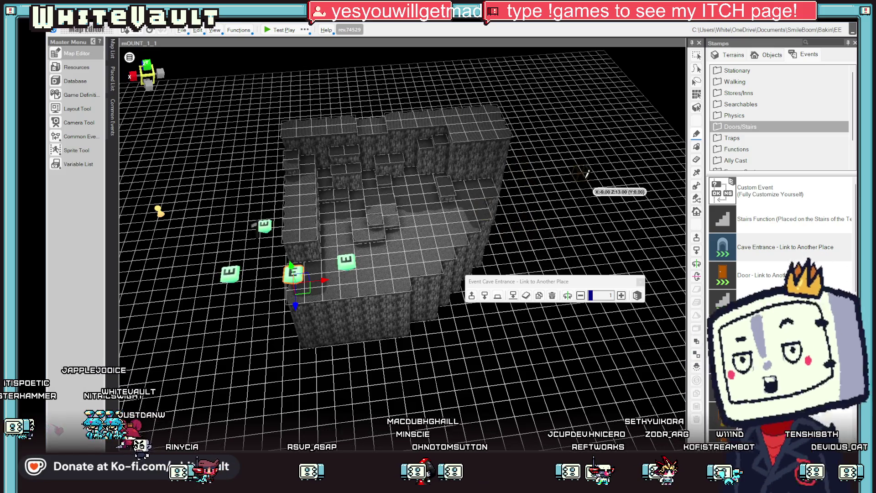
Step: Drag two event markers to new tiles along the map edge
scroll(280, 286, up, 3)
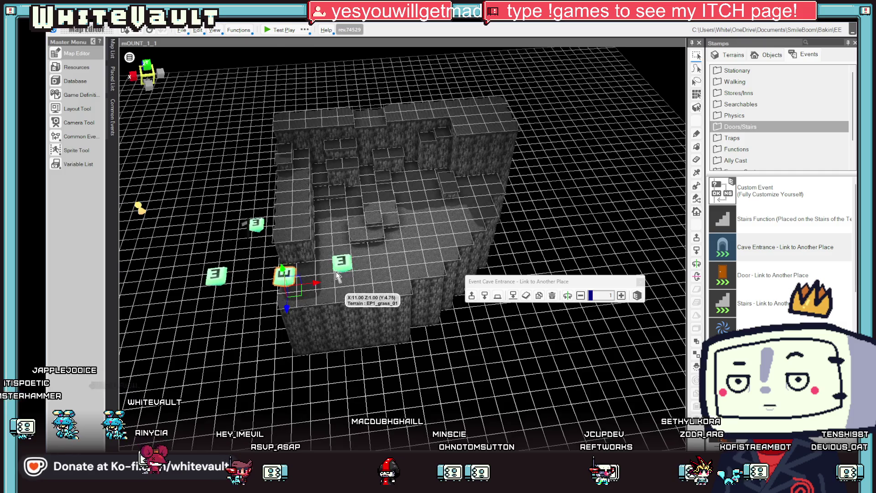
click(360, 276)
drag(360, 276, 438, 269)
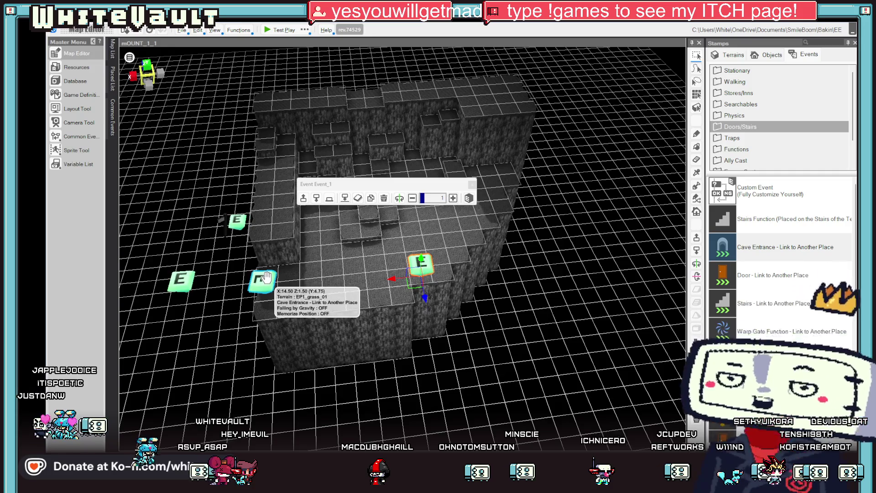
drag(413, 294, 299, 283)
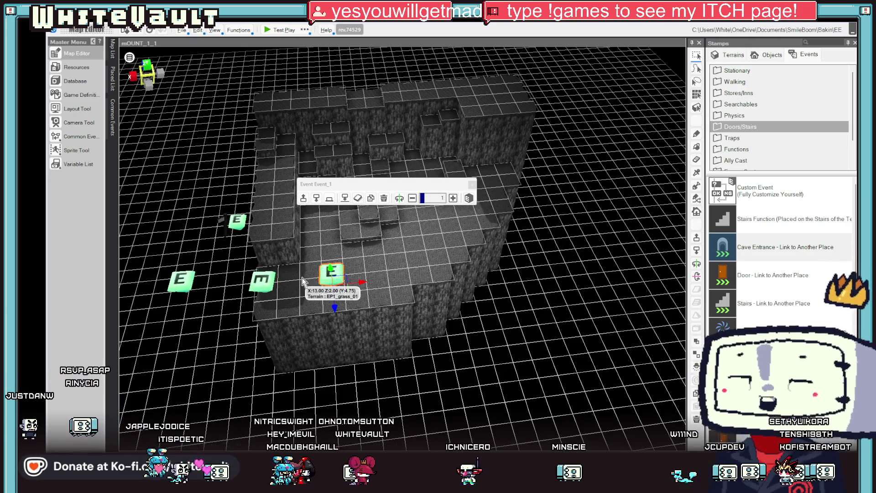
Step: Retarget the cave entrance to arrive at X 1.5, Z 1.5 on mOUNT_1
click(264, 280)
double_click(263, 280)
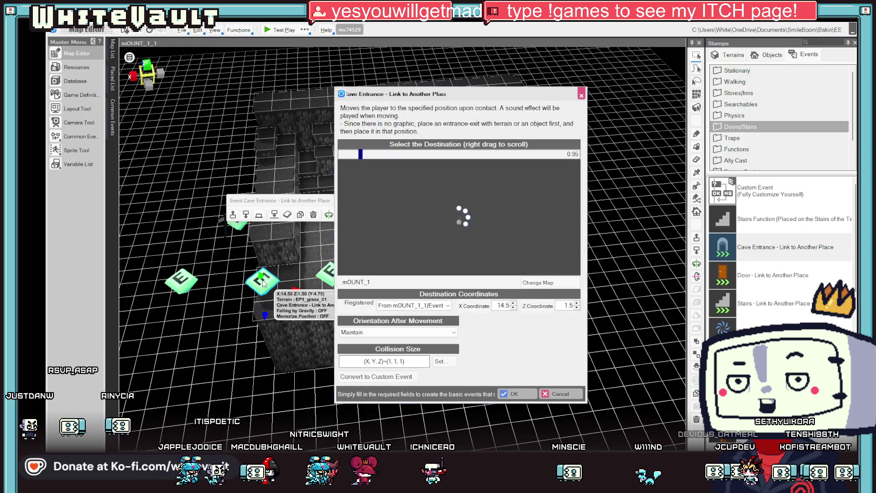
scroll(460, 211, down, 3)
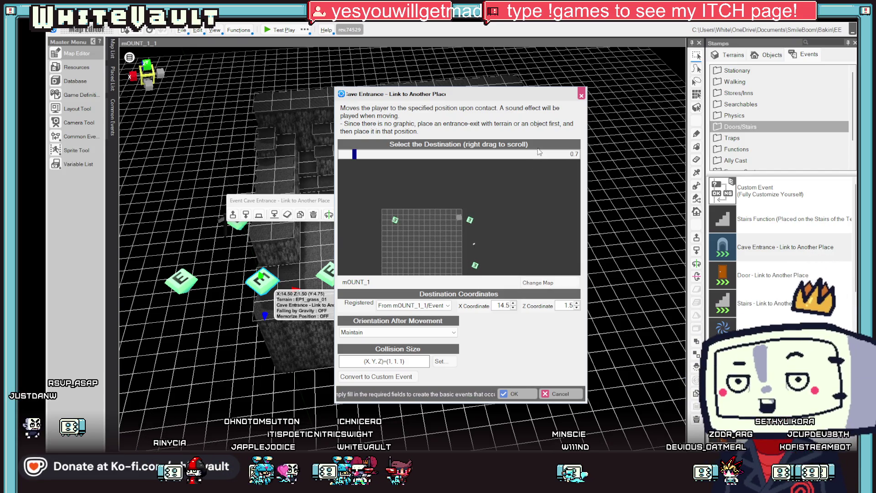
drag(487, 245, 455, 206)
drag(369, 244, 437, 206)
click(461, 196)
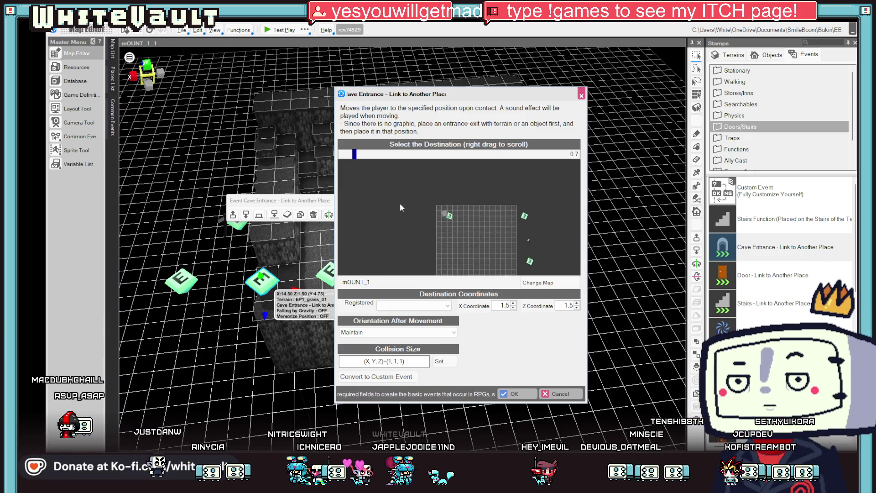
click(517, 391)
Step: Run a quick test play of the linked caves, then close it
mouse_move(483, 294)
mouse_down()
mouse_move(493, 317)
mouse_move(499, 284)
mouse_move(495, 298)
mouse_move(439, 292)
mouse_up()
click(269, 28)
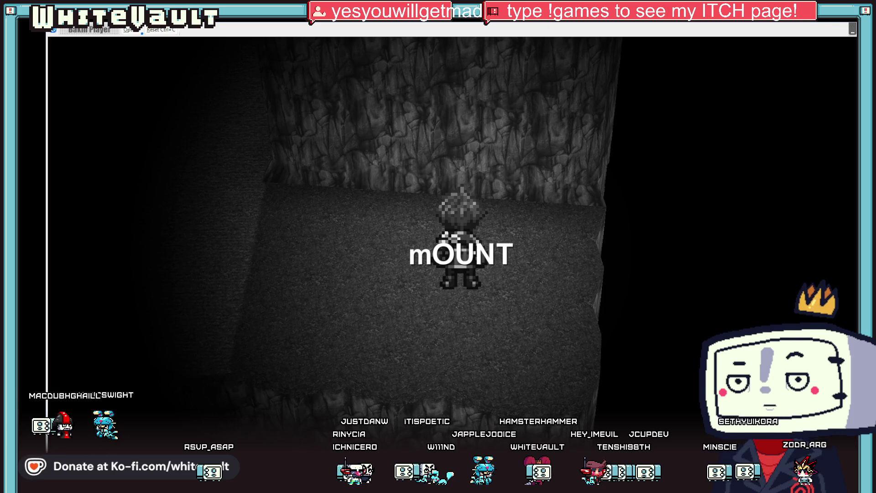
key(alt+F4)
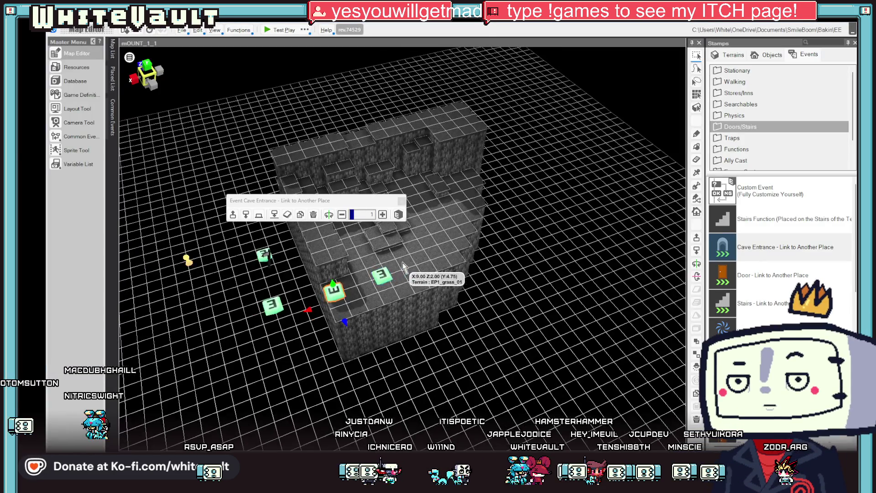
scroll(403, 267, up, 2)
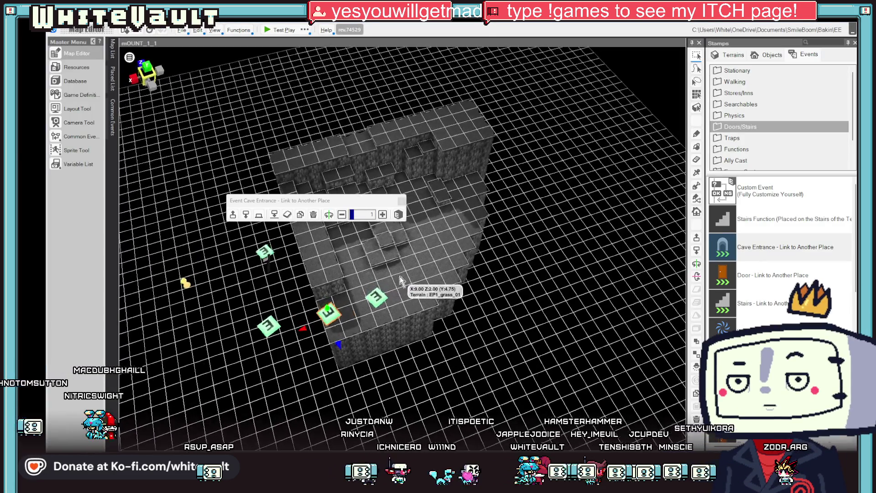
Step: Rename map mOUNT_1 to Mt_mid and mOUNT_1_1 to Mt_Right in the Map List
click(115, 49)
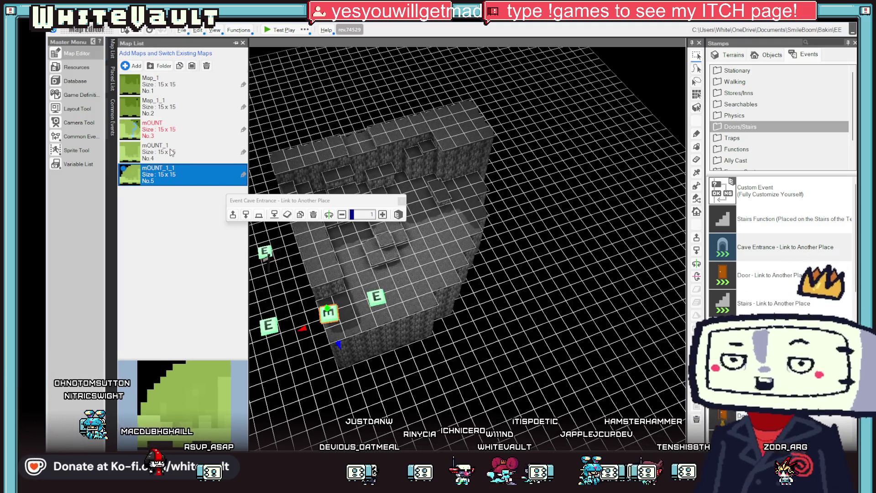
click(169, 148)
click(167, 148)
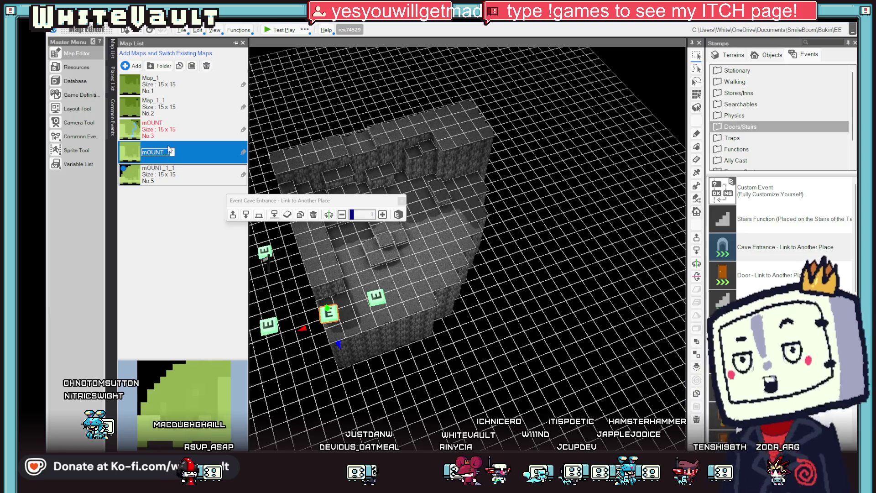
text(n)
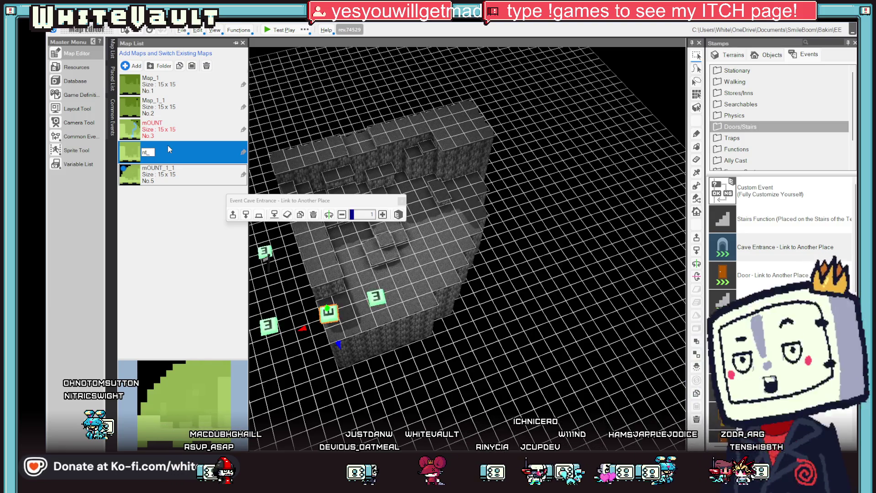
key(BackSpace)
text(Mt_)
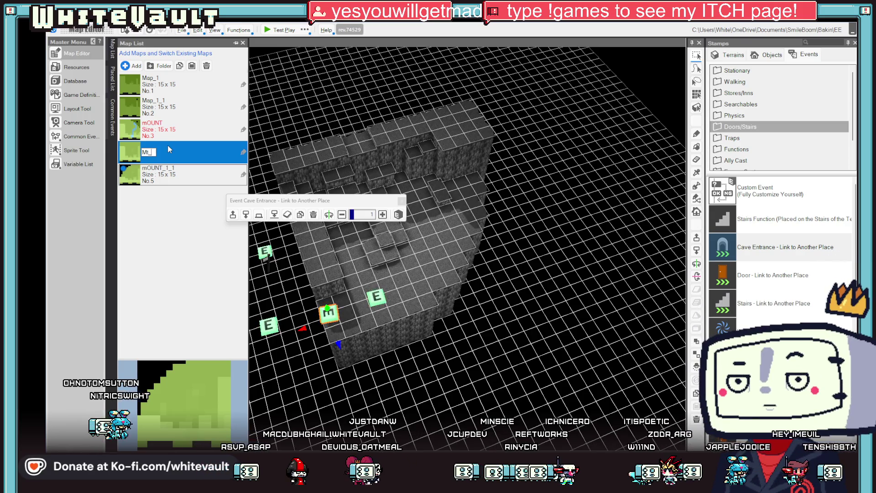
text(mid)
click(183, 168)
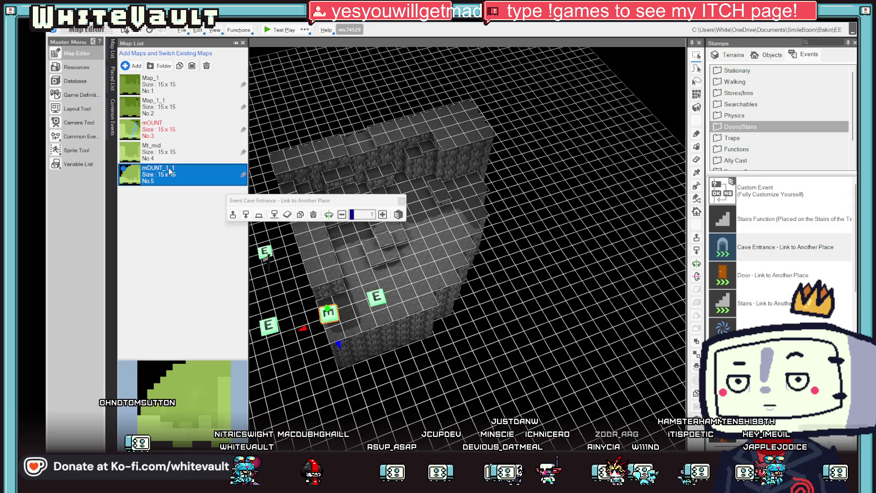
text(Mt_)
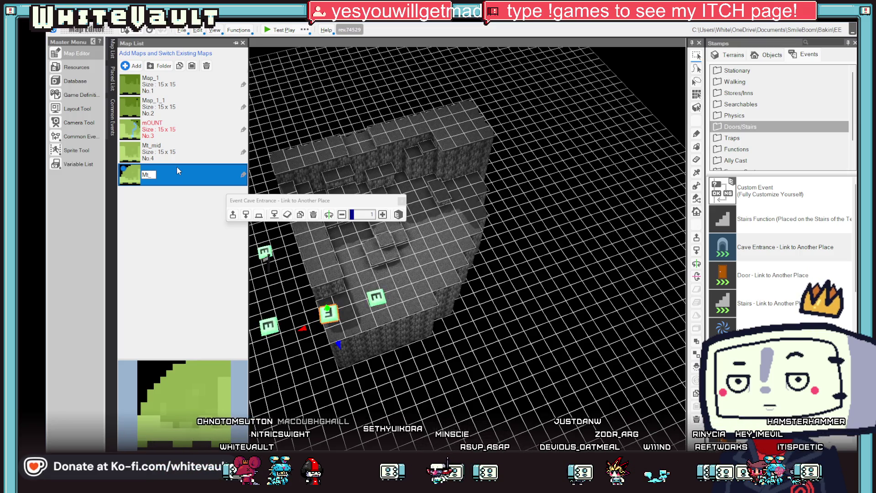
text(Right)
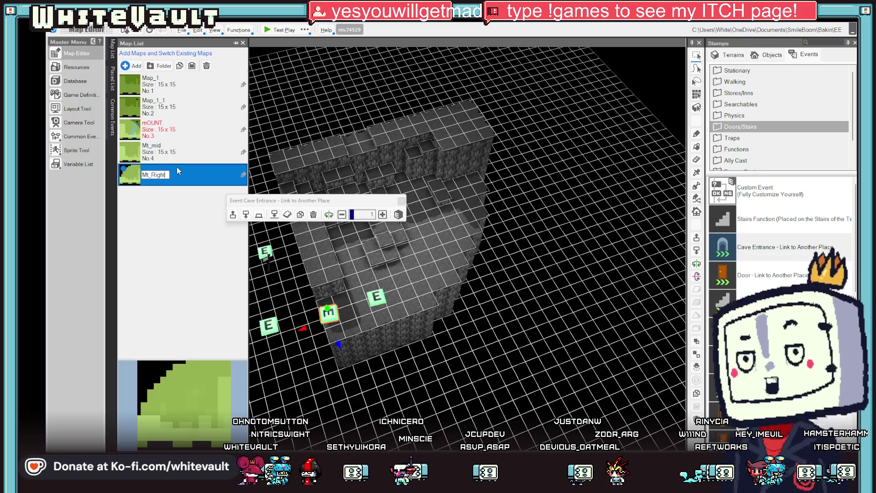
key(Return)
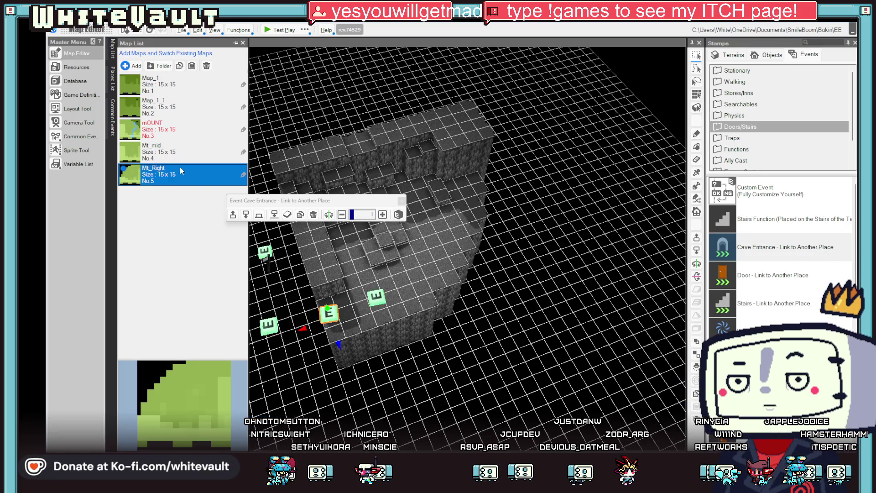
Step: Rename the mOUNT map to Mt_Left, fixing the typo before committing
click(181, 129)
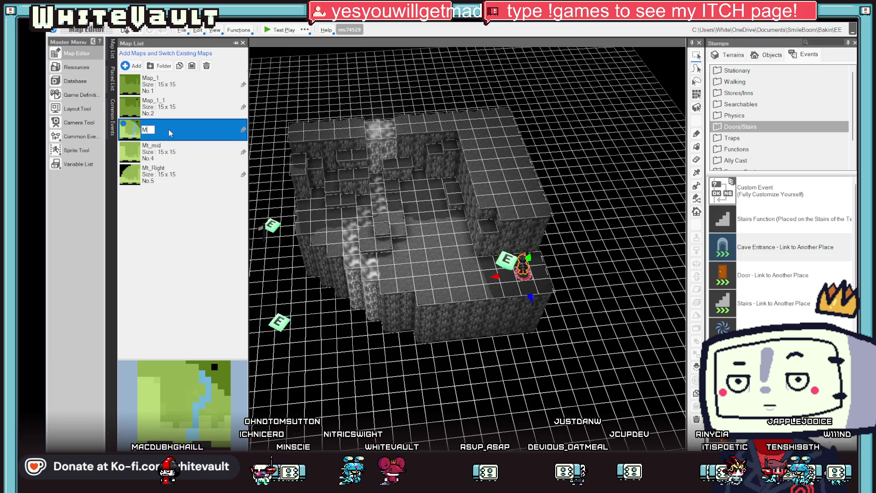
text(t_Lreft)
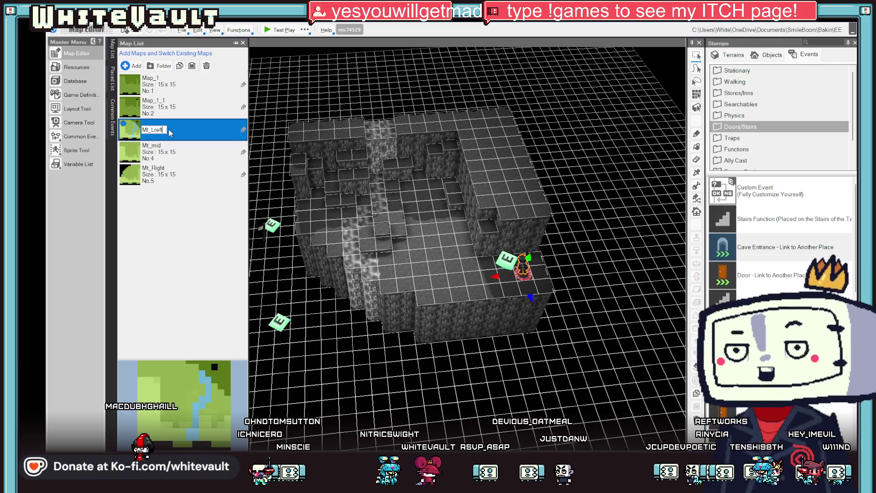
key(Left)
key(Left)
key(Left)
key(BackSpace)
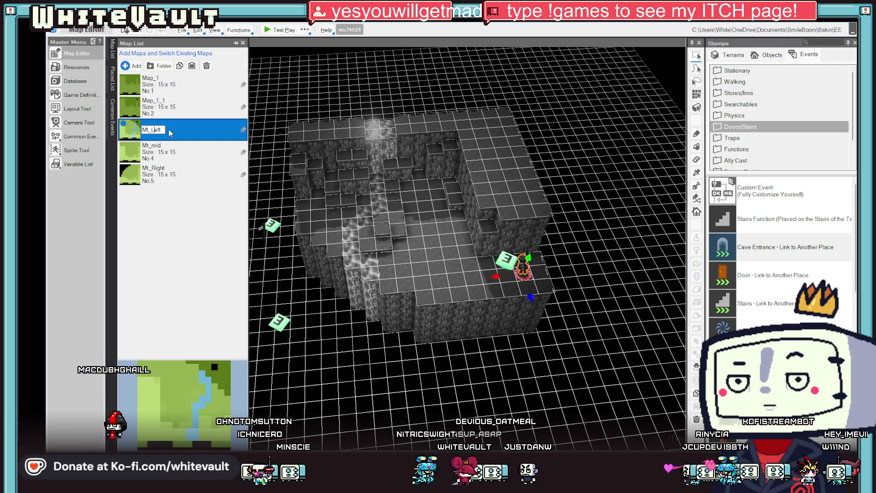
key(Return)
Step: Place a Cave Entrance on Mt_Left's cave floor linked to the Mt_mid map
drag(560, 273, 559, 299)
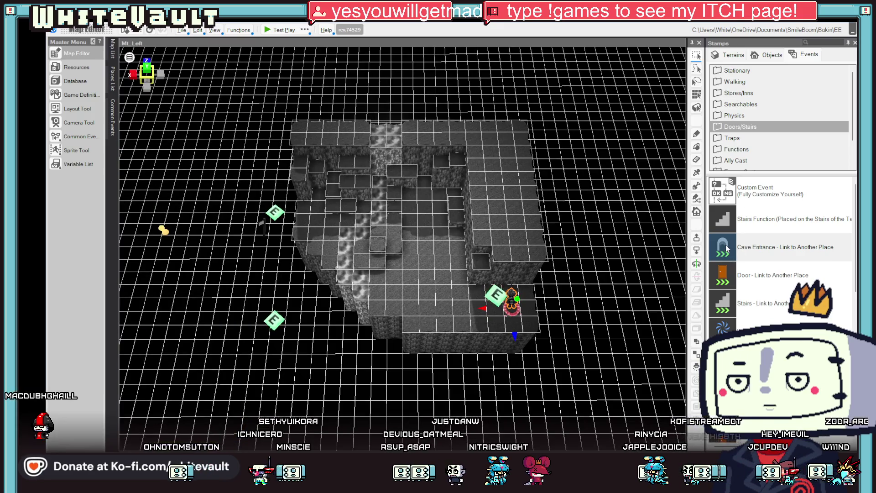
click(727, 248)
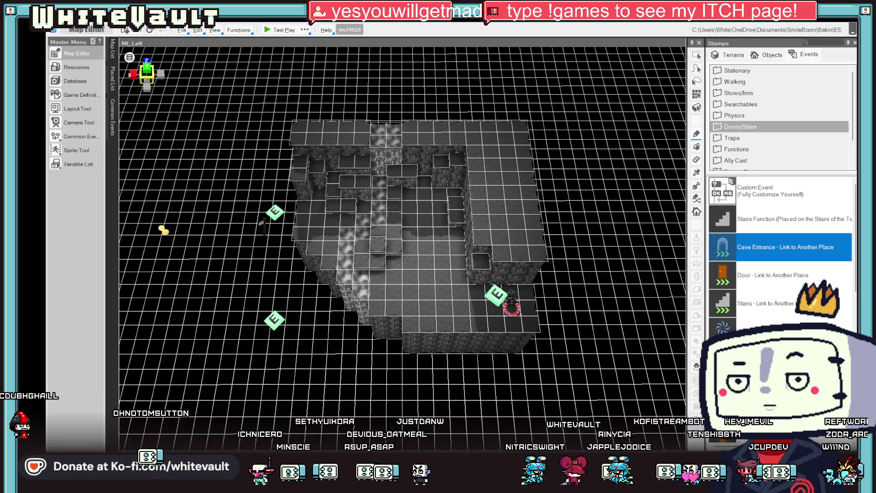
click(528, 305)
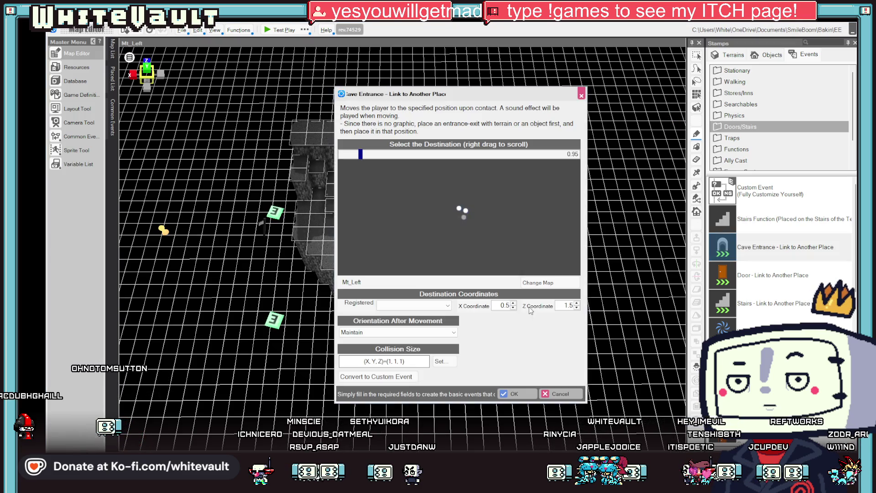
click(541, 284)
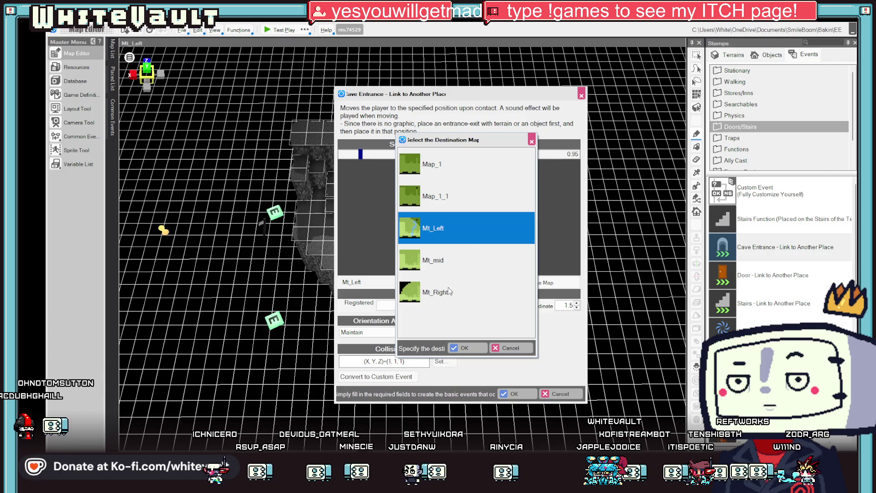
double_click(441, 259)
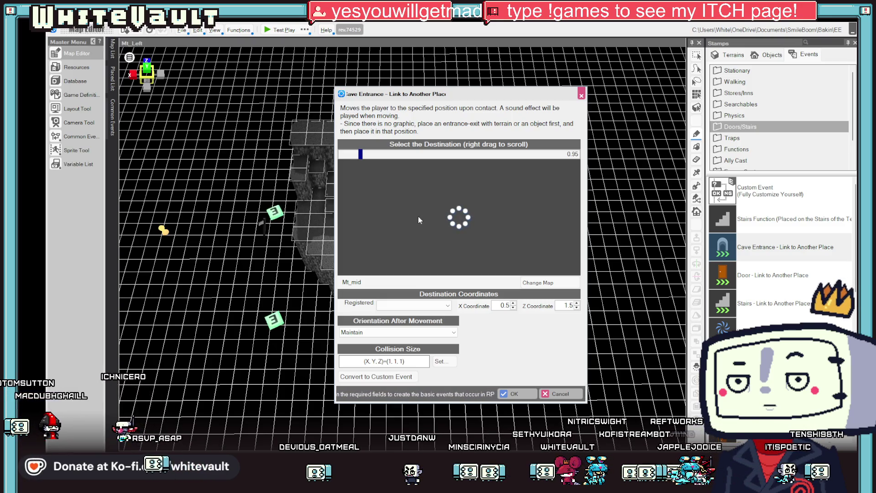
click(517, 393)
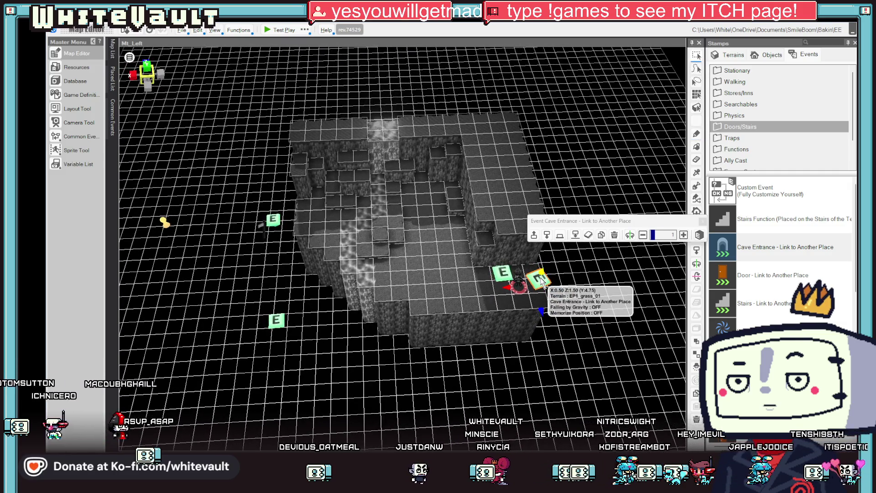
Step: Set the entrance's arrival tile to X 13.5, Z 1.5 on Mt_mid, then open Mt_mid
double_click(540, 277)
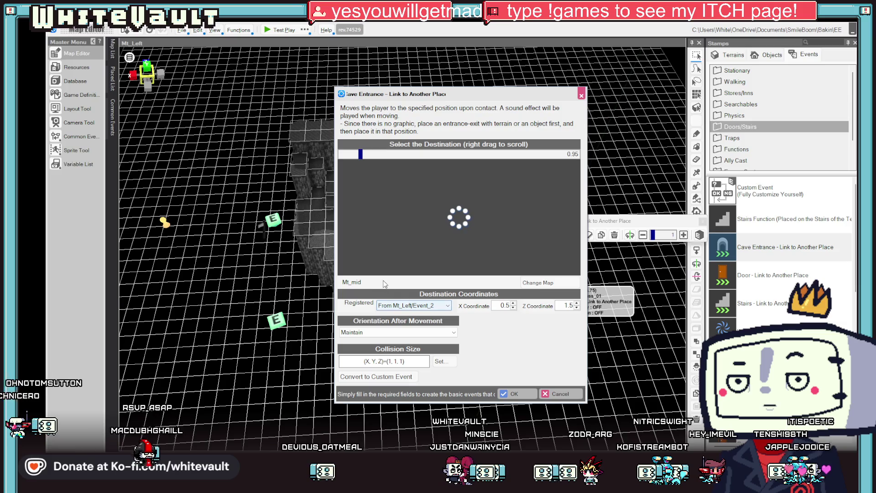
click(527, 285)
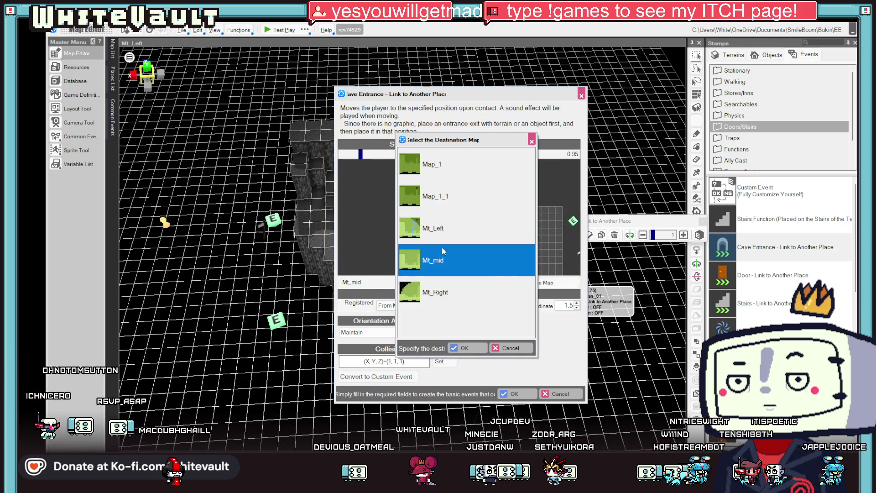
double_click(440, 261)
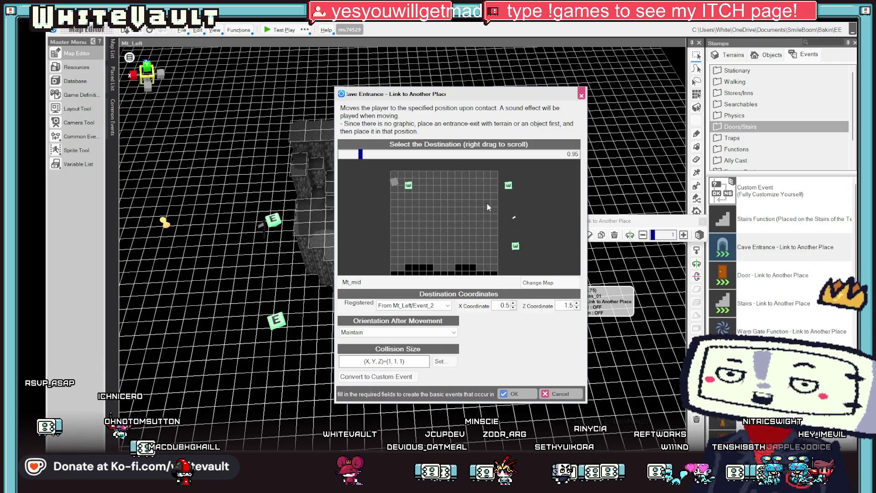
click(486, 182)
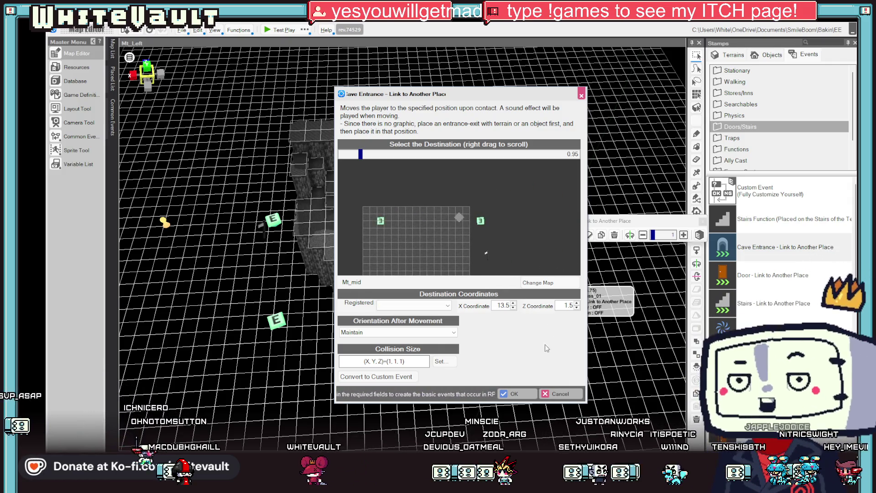
click(514, 395)
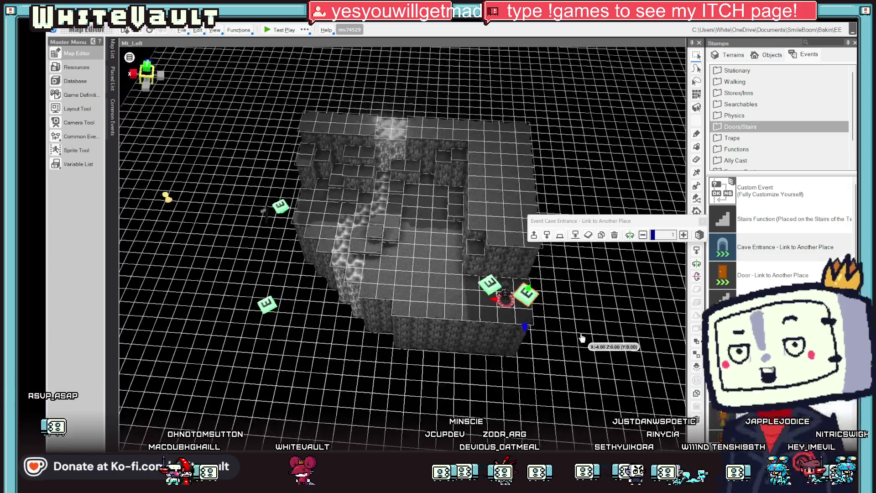
click(113, 50)
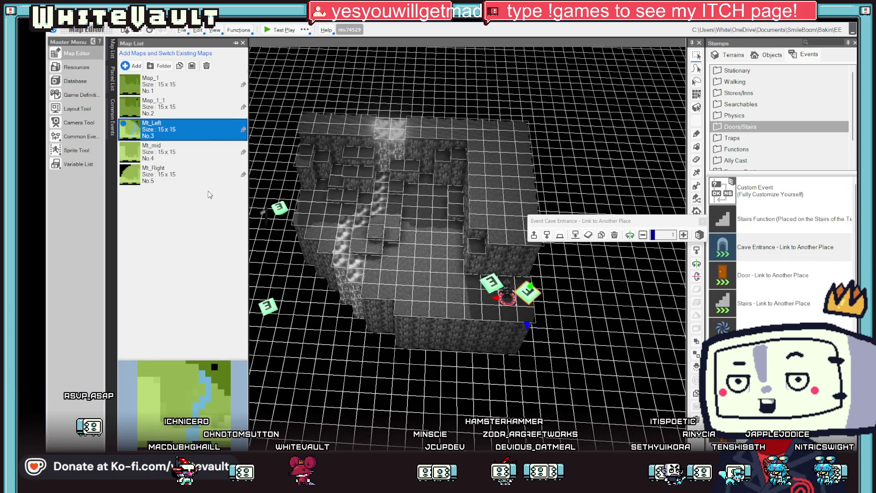
click(169, 152)
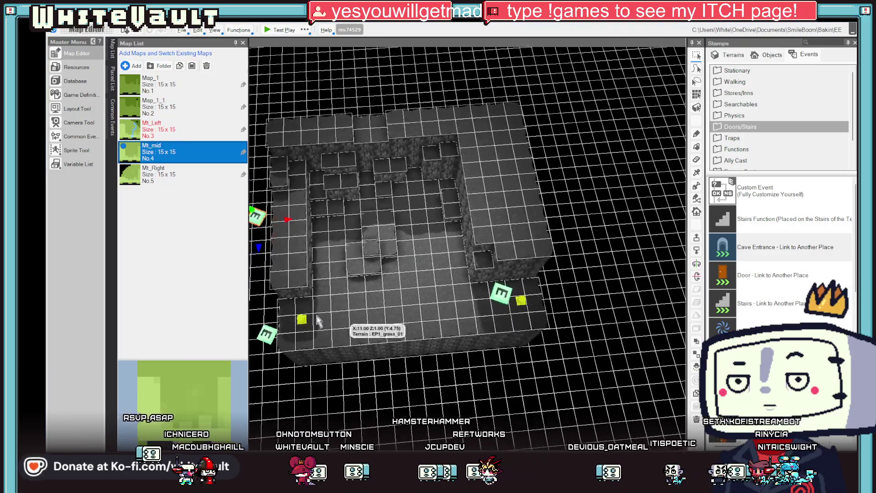
Step: Place two cave entrances on Mt_mid, at the lower-left and right edges, both targeting Mt_Right
click(292, 316)
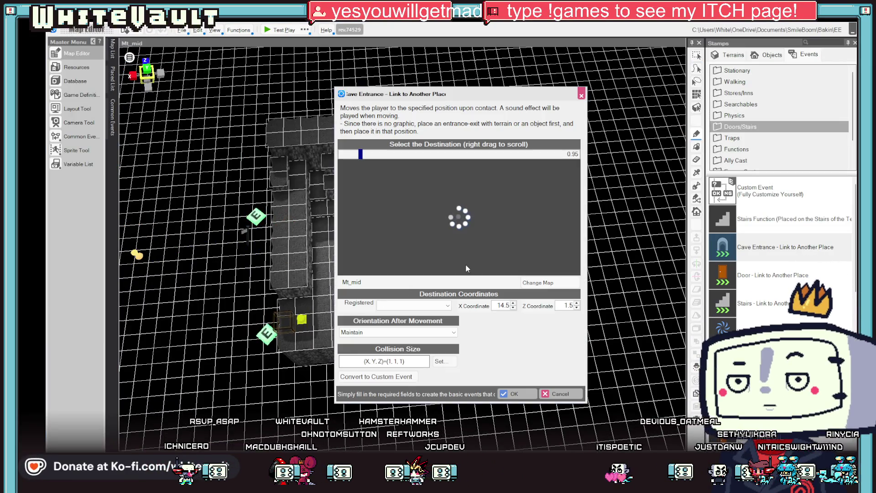
click(535, 284)
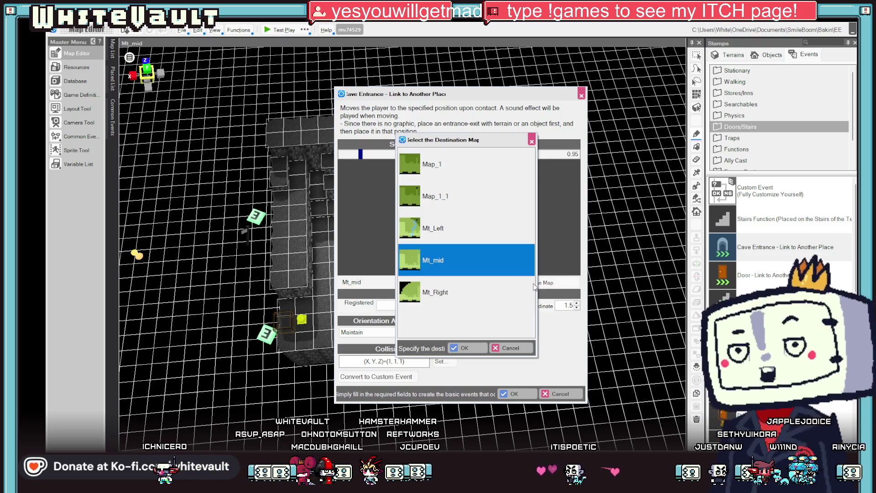
double_click(441, 294)
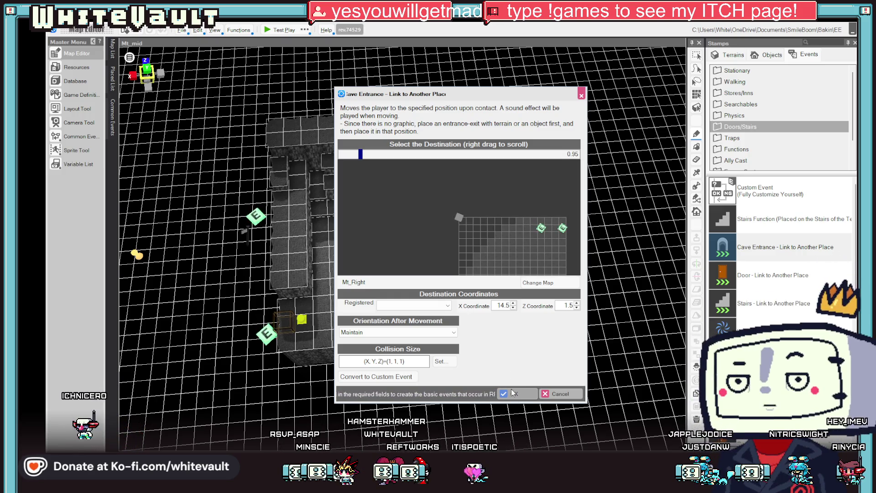
click(513, 394)
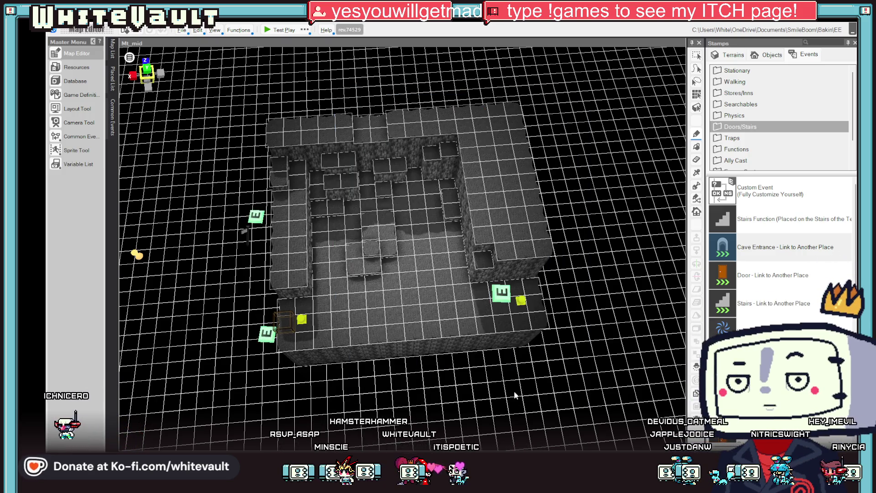
double_click(536, 309)
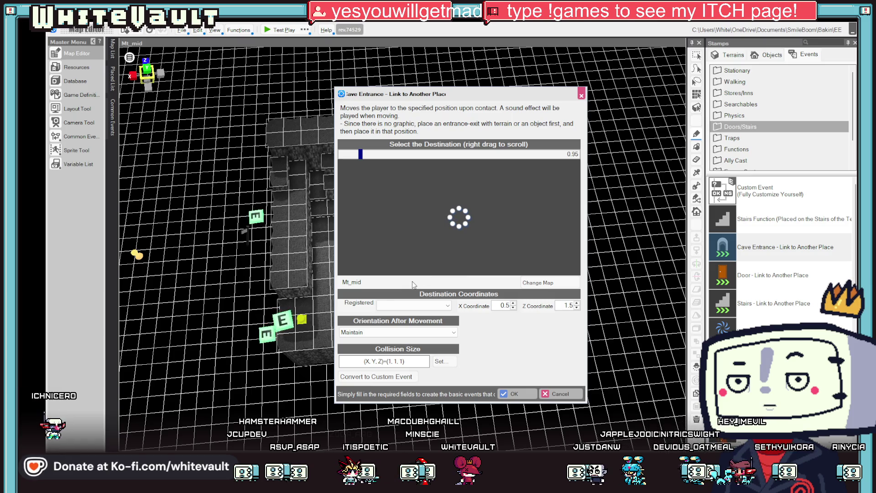
click(531, 283)
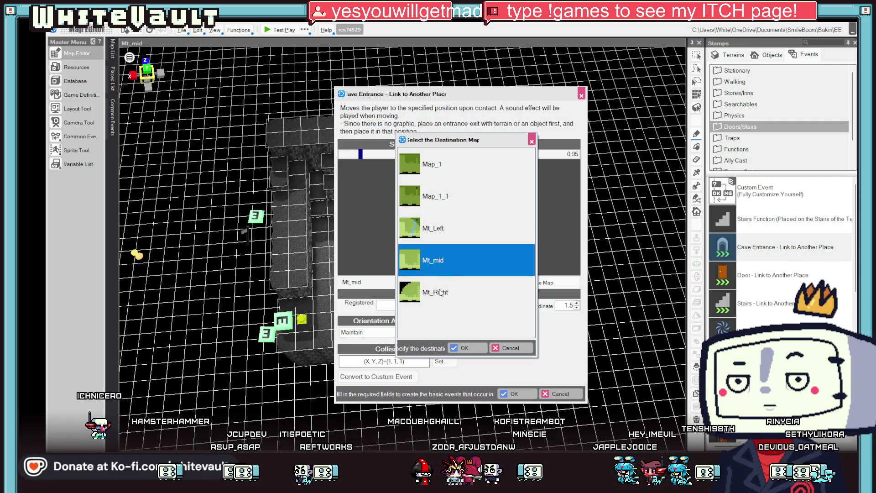
double_click(440, 292)
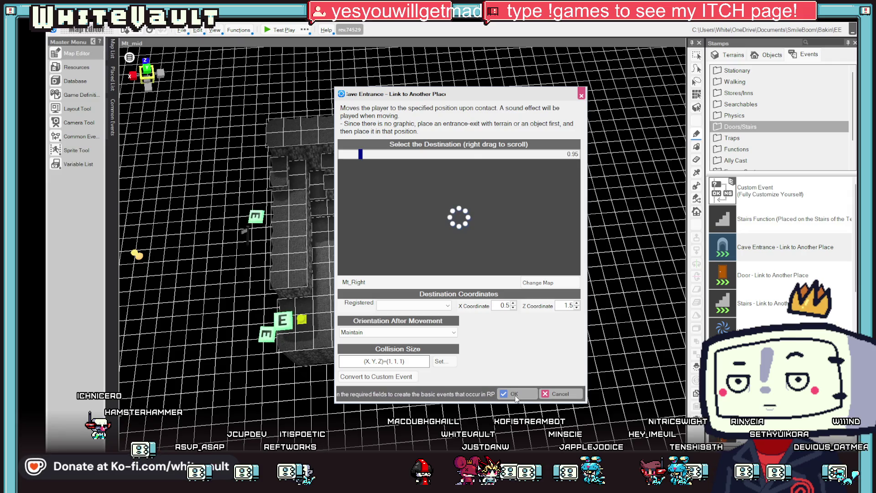
click(514, 395)
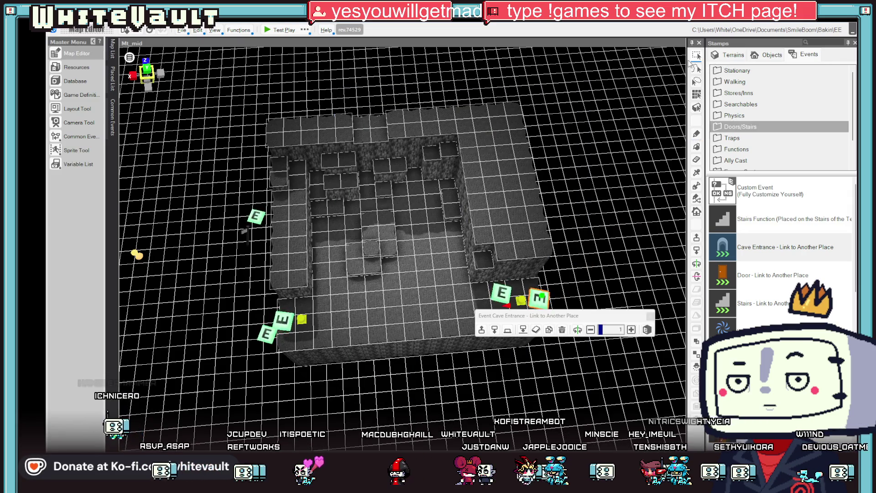
Step: Change the lower-left entrance's destination map to Mt_Left
double_click(282, 320)
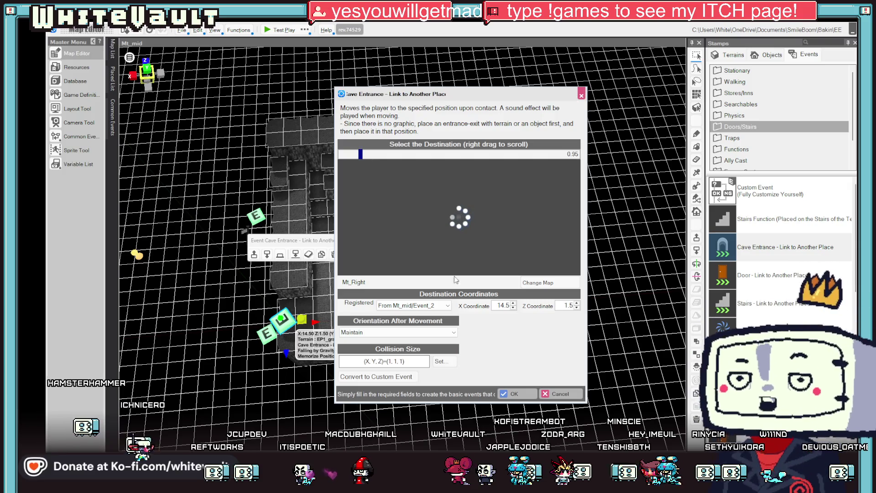
click(538, 283)
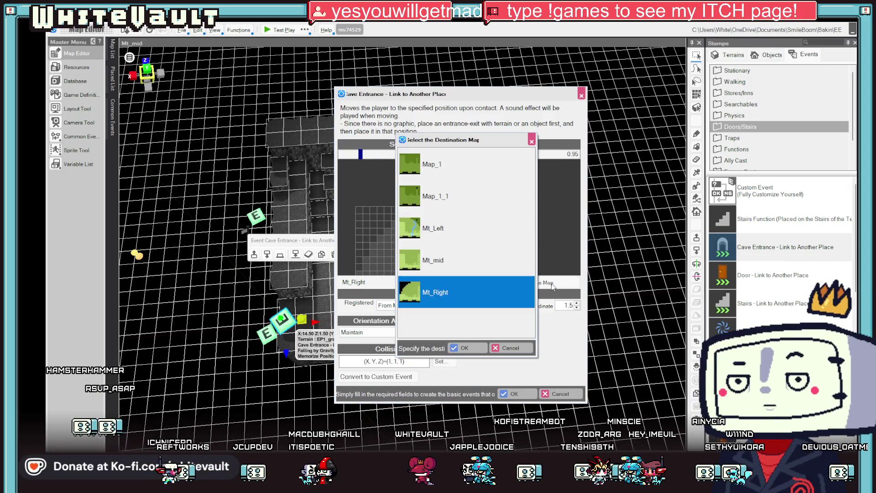
double_click(436, 233)
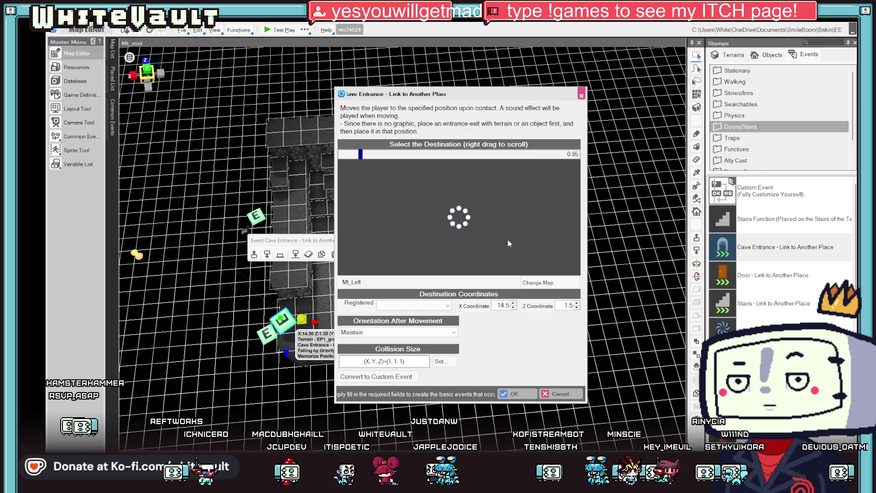
scroll(384, 224, down, 3)
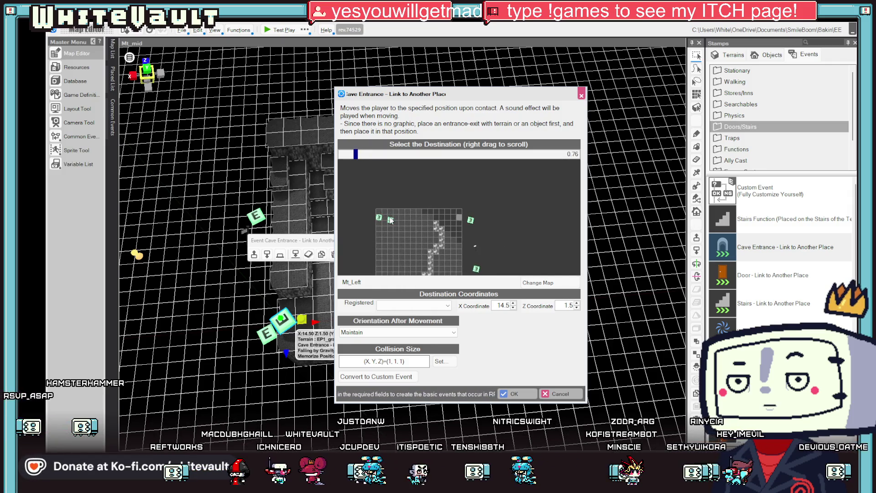
click(511, 393)
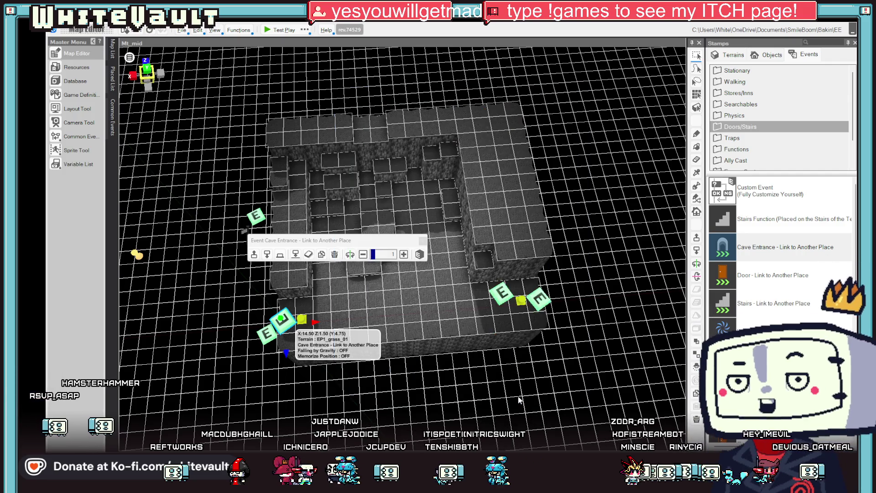
Step: Set the right-hand entrance's arrival at X 13.5, Z 1.5 on Mt_Right and start a test play
double_click(538, 299)
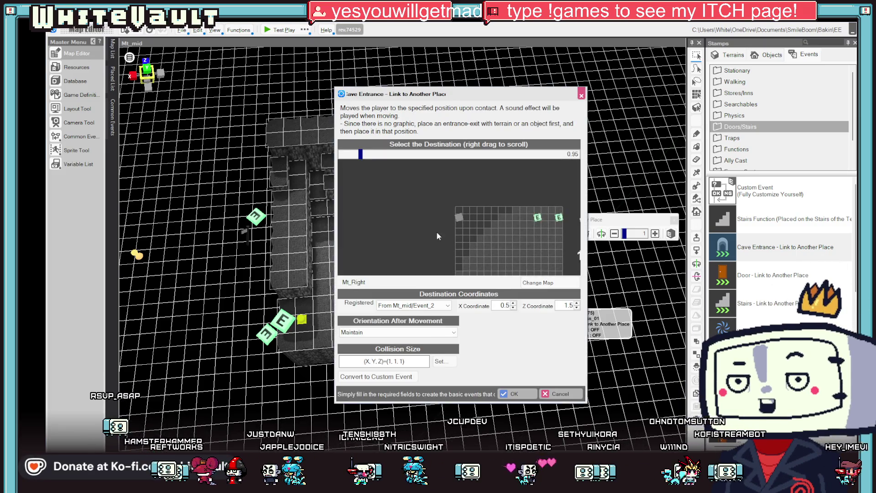
scroll(524, 228, down, 3)
click(542, 221)
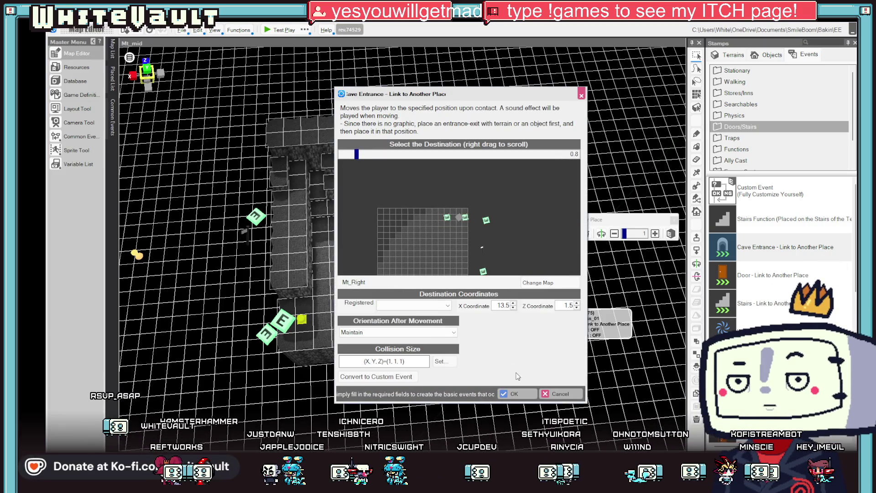
click(514, 393)
click(279, 30)
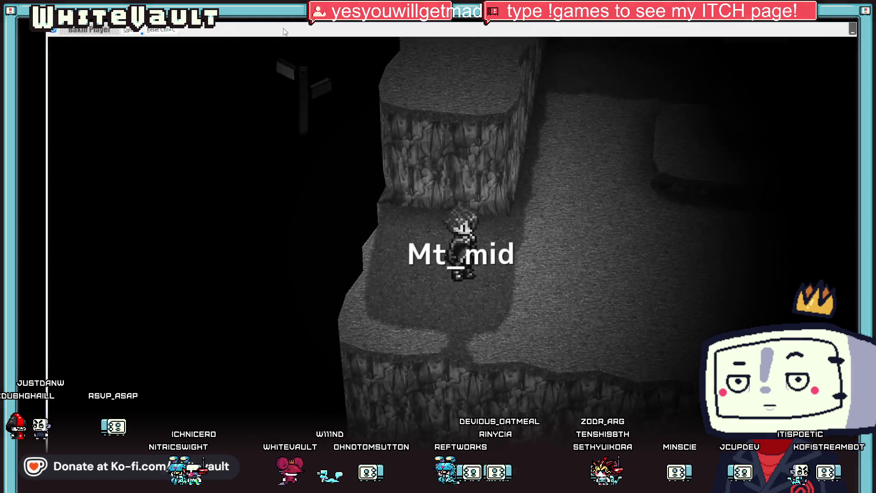
Step: Walk north through the Mt_mid entrance into Mt_Right and climb its cliff walls
key(Up)
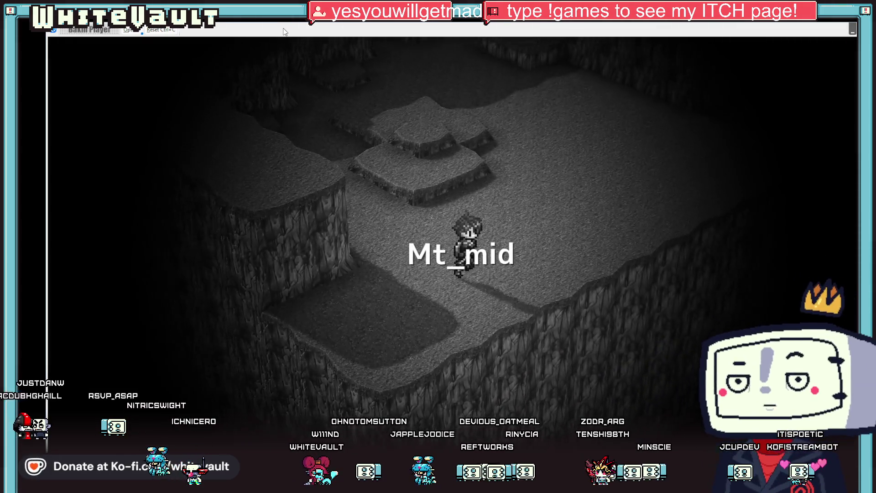
key(Up)
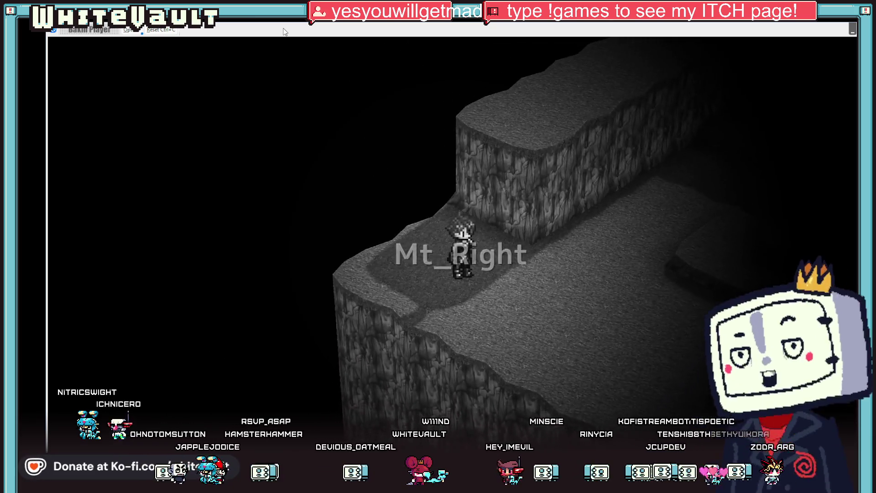
key(Right)
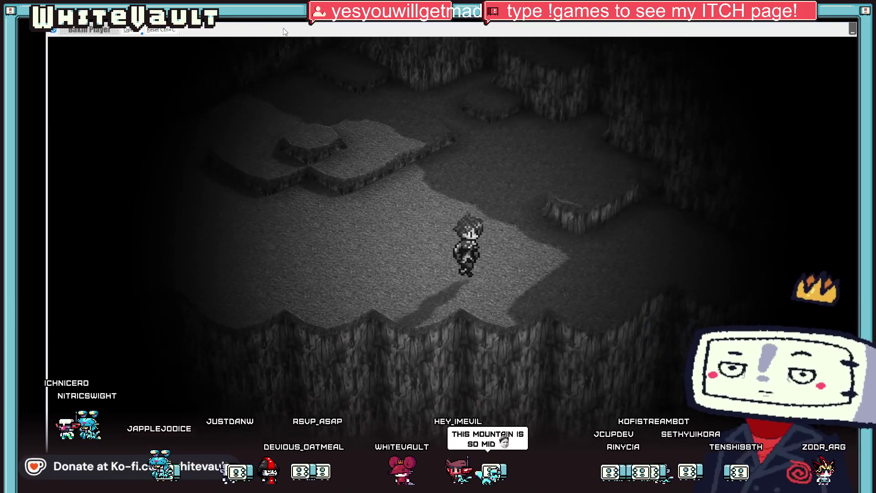
key(Up)
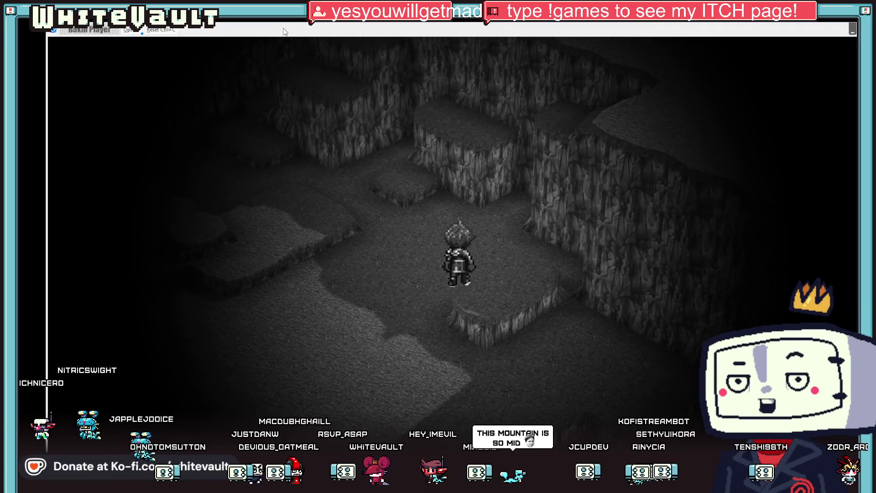
key(Up)
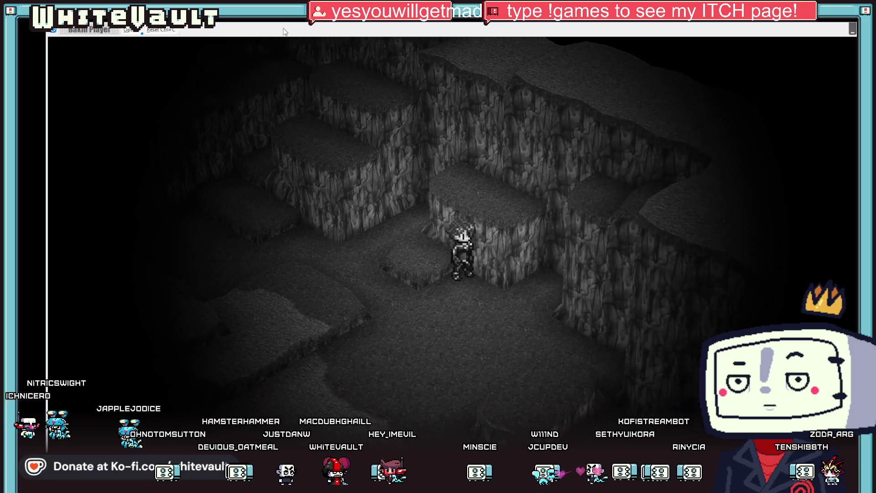
key(Up)
key(Up)
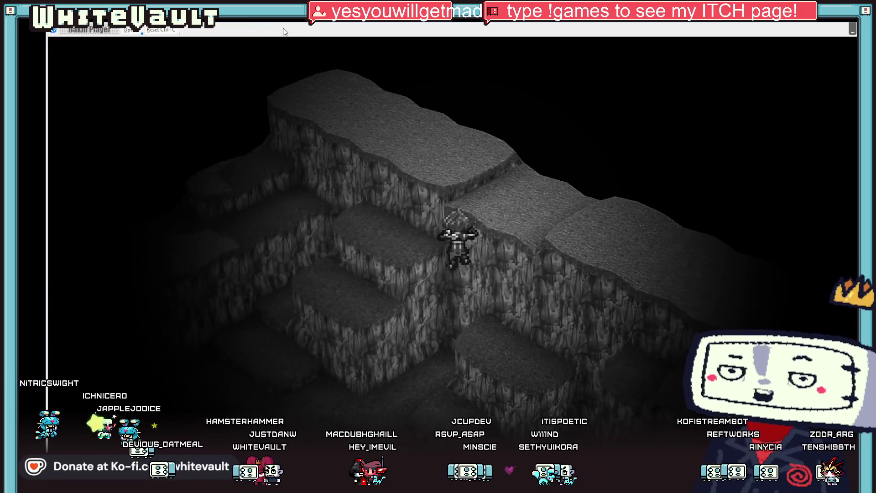
key(Left)
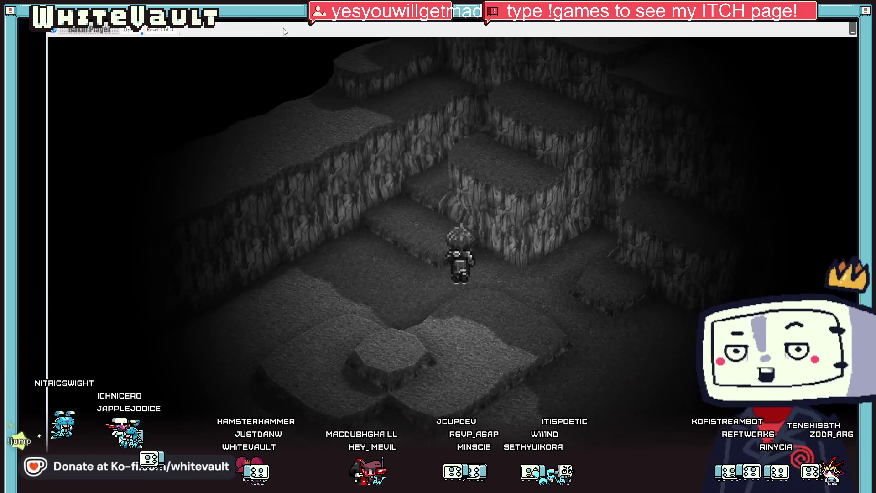
key(Up)
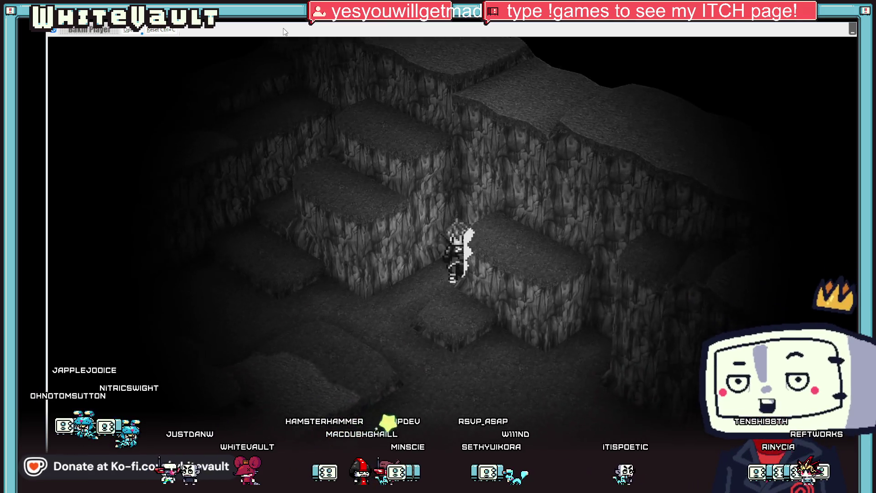
key(Down)
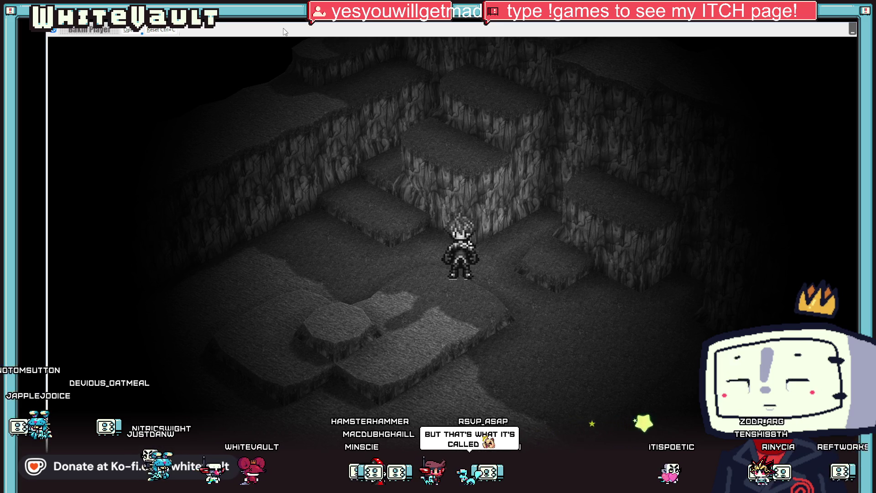
Step: Head deeper into the cave, then walk back down through the exit into another cave area
key(Up)
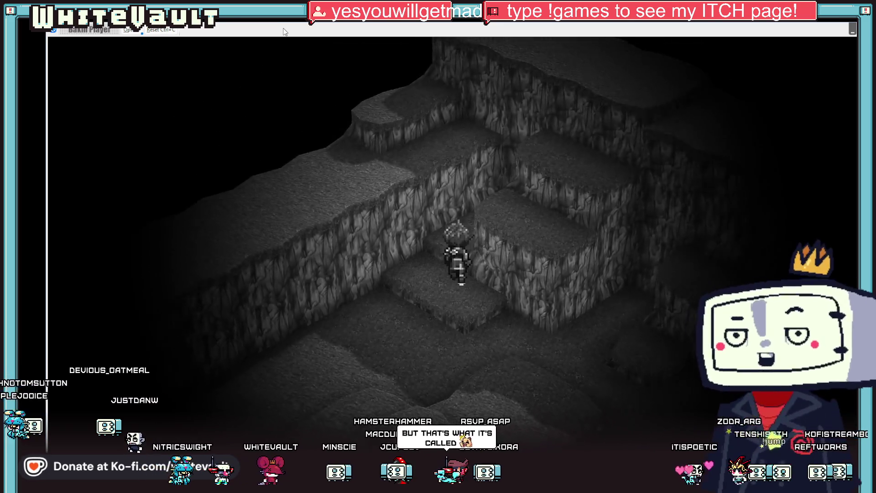
key(Up)
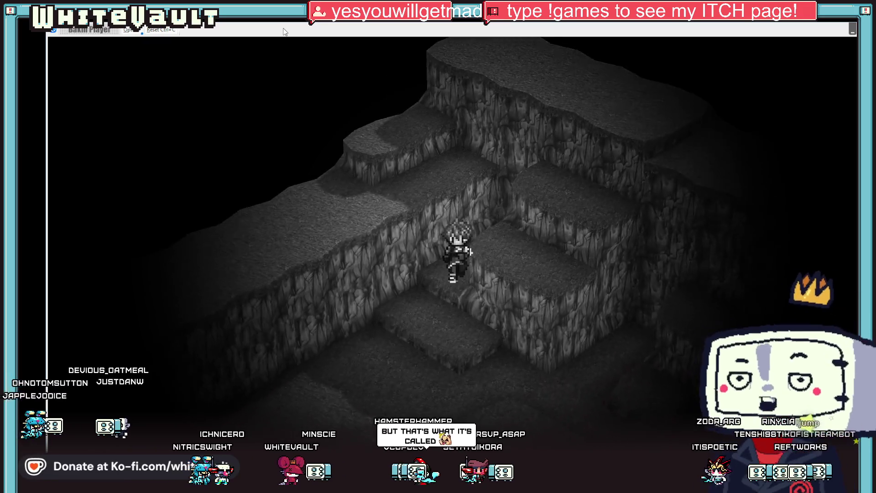
key(Down)
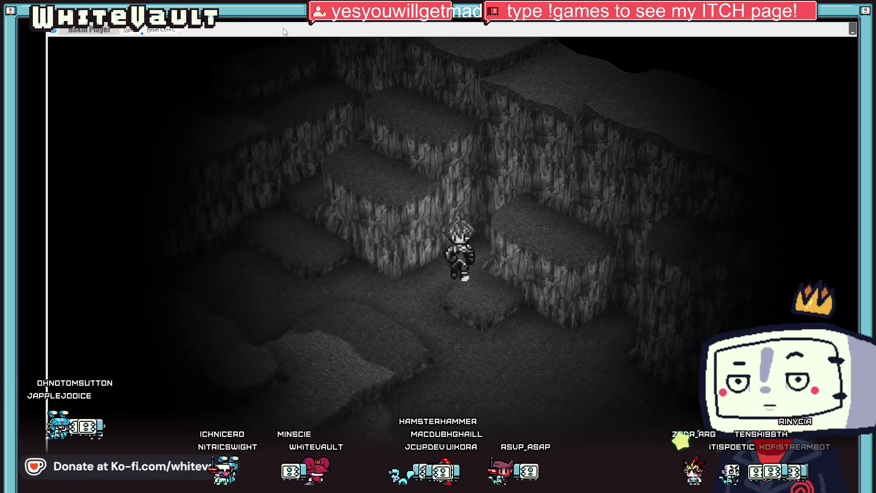
key(Down)
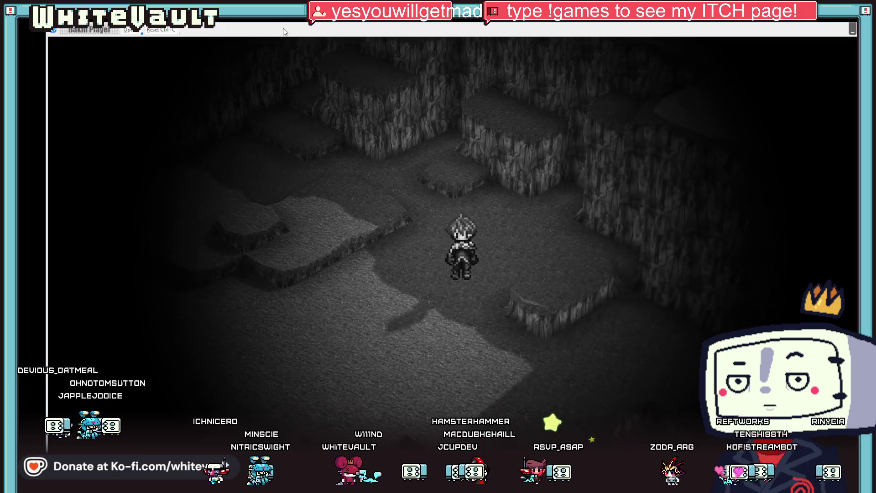
key(Down)
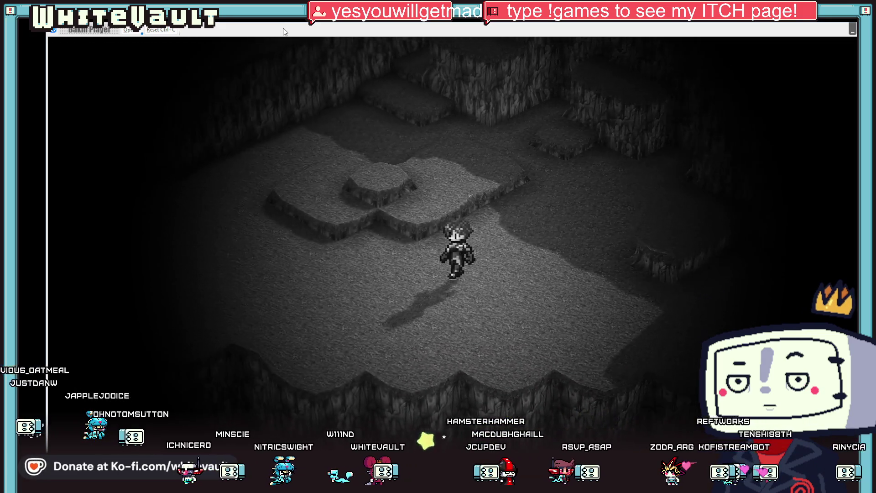
key(Left)
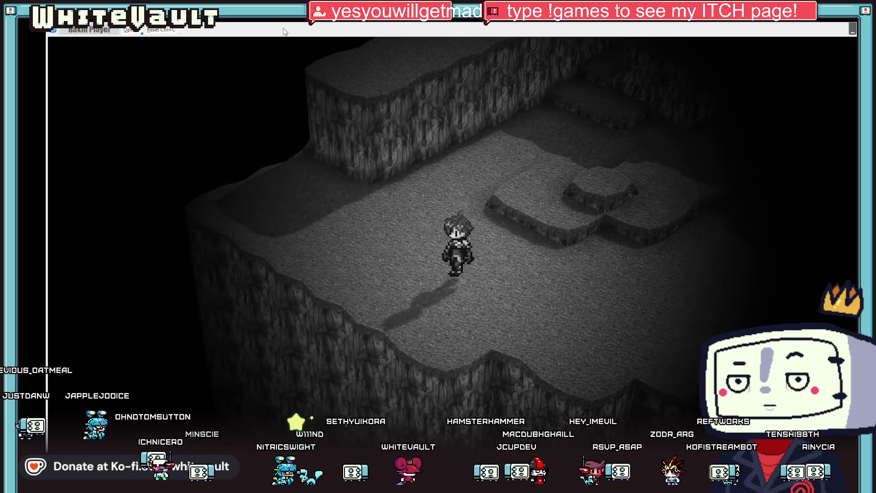
key(Left)
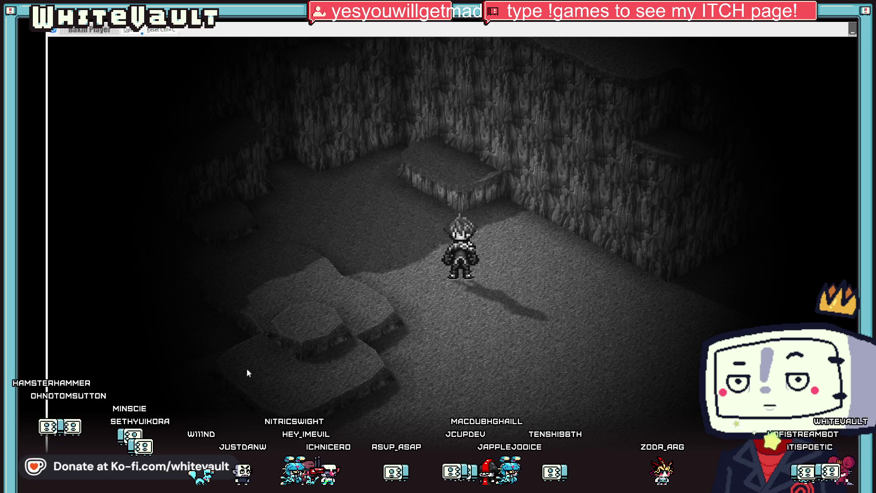
Step: Walk through the cave onto the ledge and down the stepping stones to the stepped terrain
key(Up)
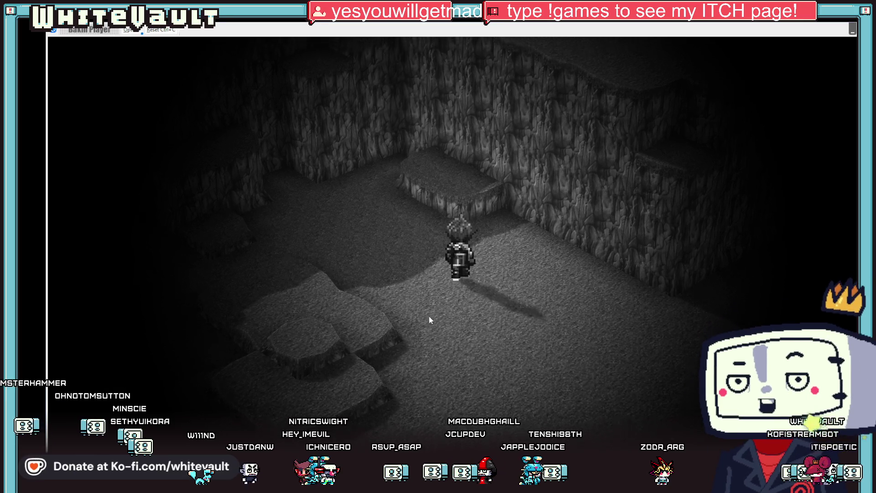
key(Up)
key(Left)
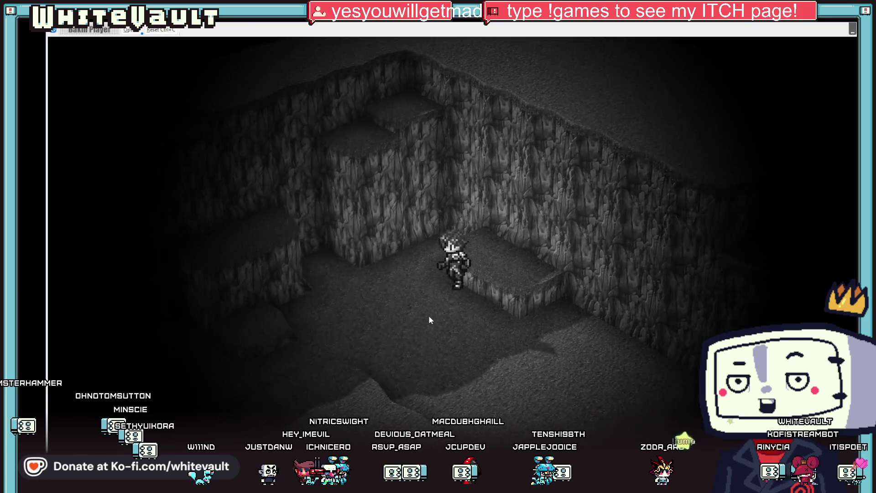
key(Down)
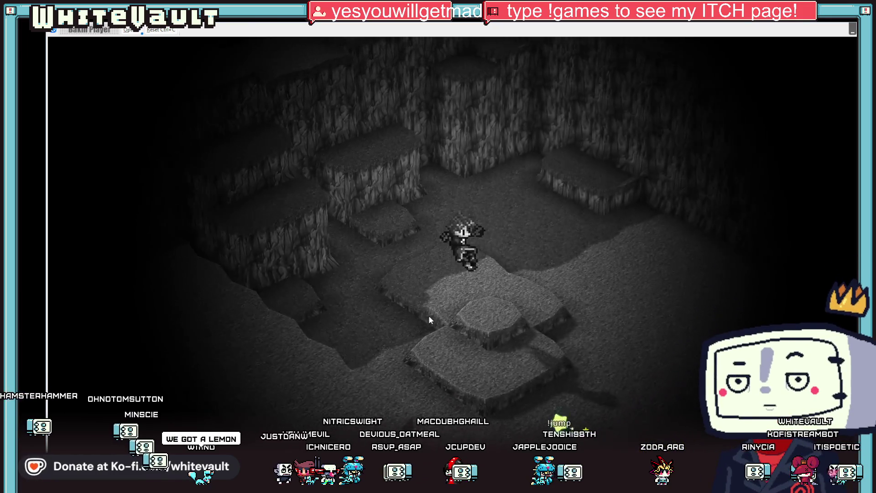
key(Down)
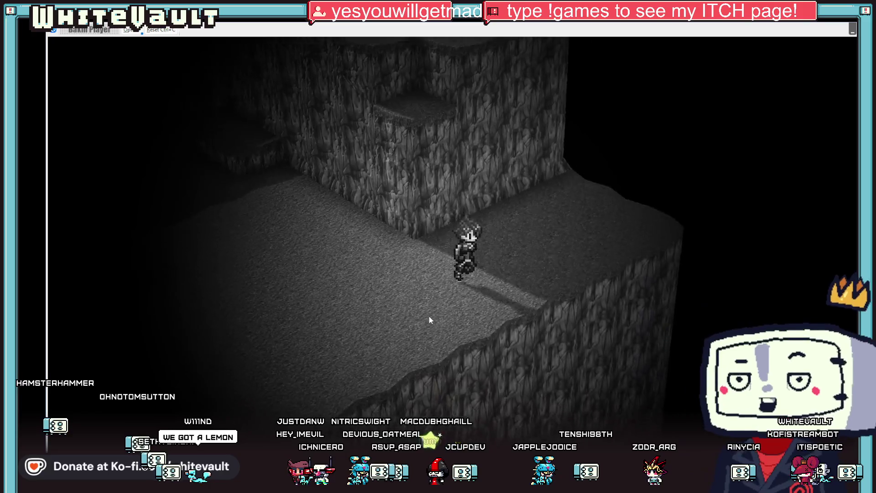
key(Down)
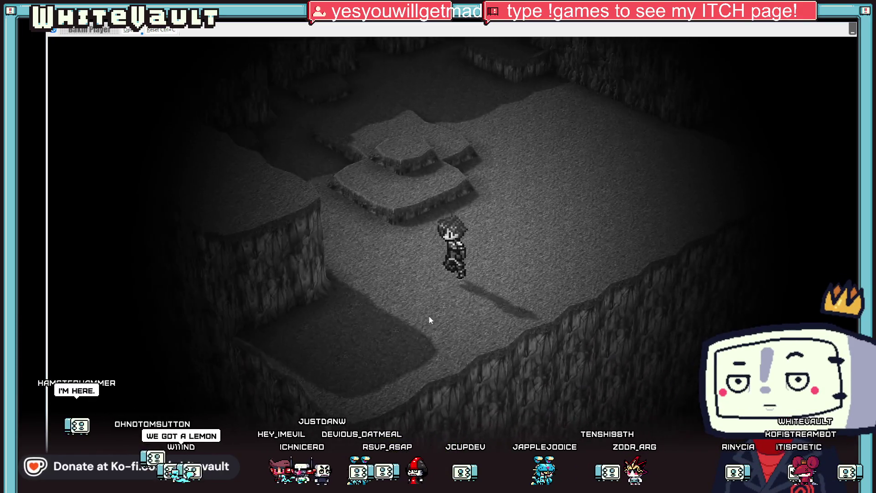
key(Up)
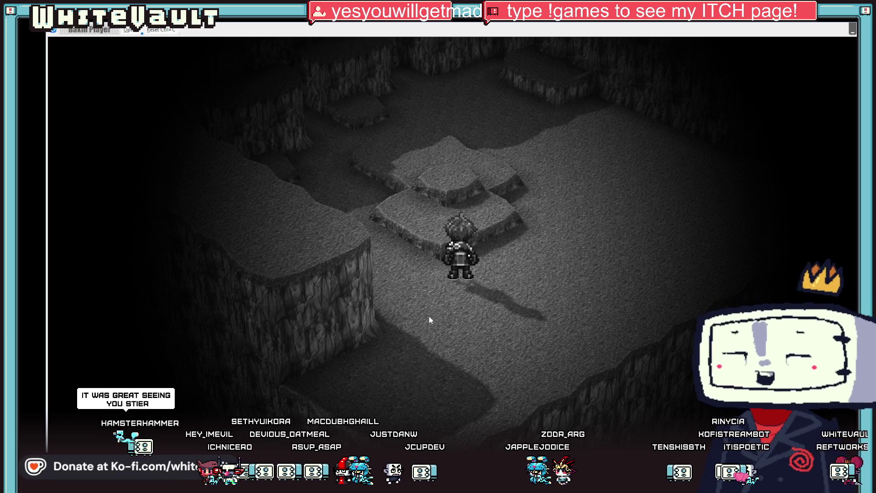
Step: Cross the stepped rock ledges and walk down onto the open floor beside the cliff drop
key(Up)
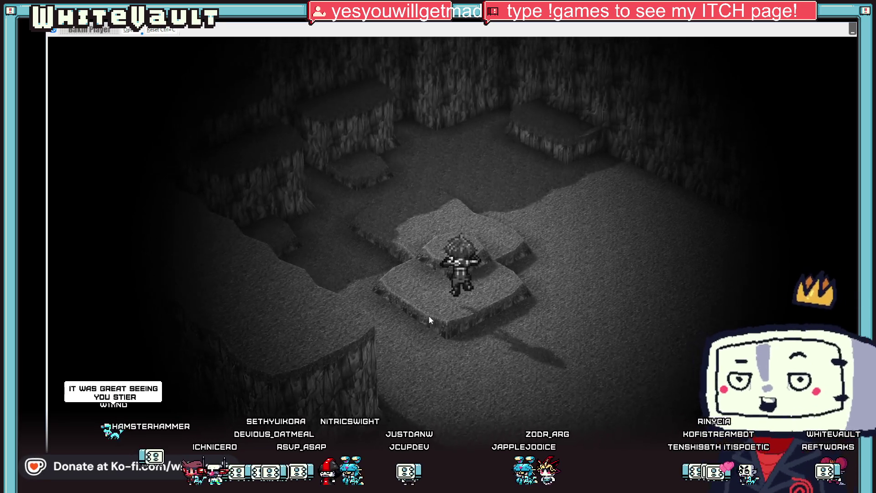
key(Up)
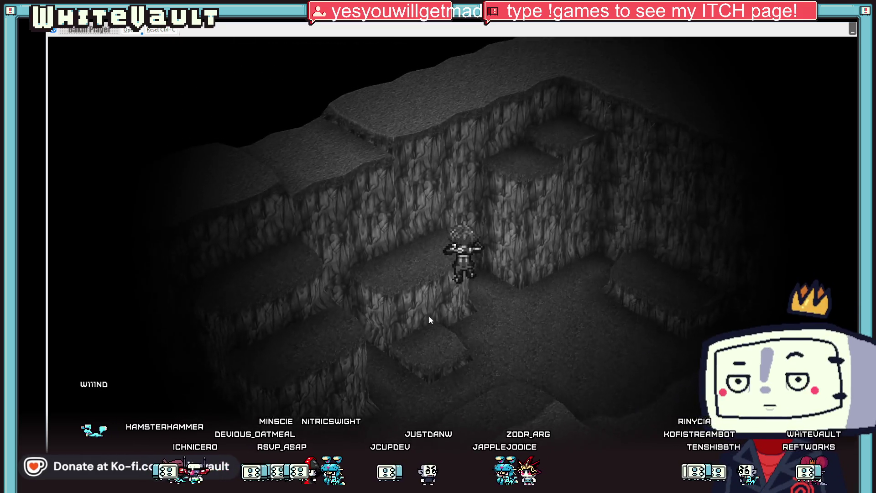
key(Up)
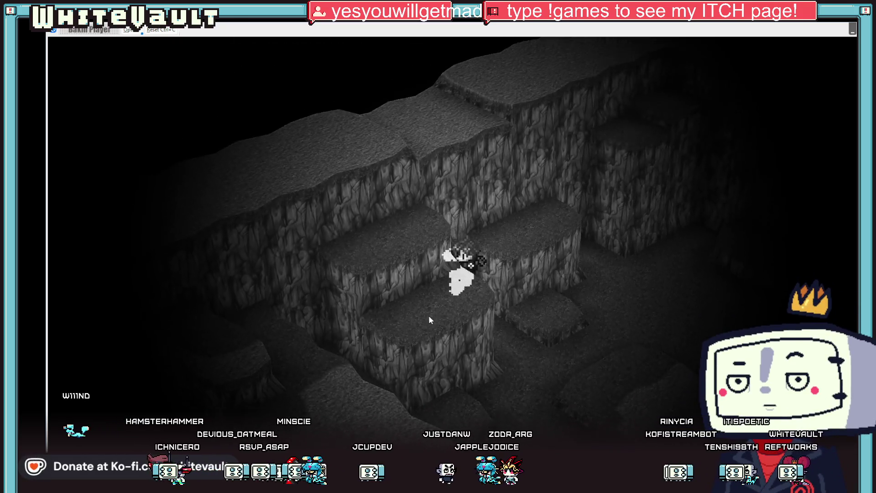
key(Up)
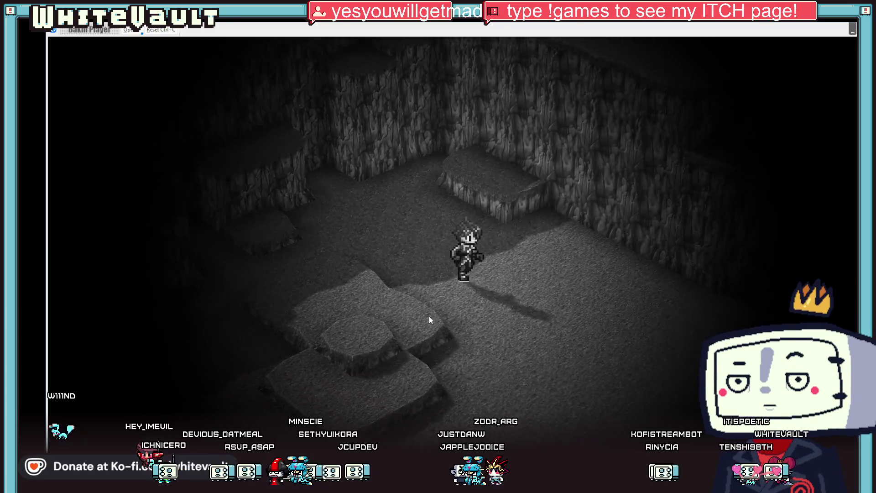
key(Right)
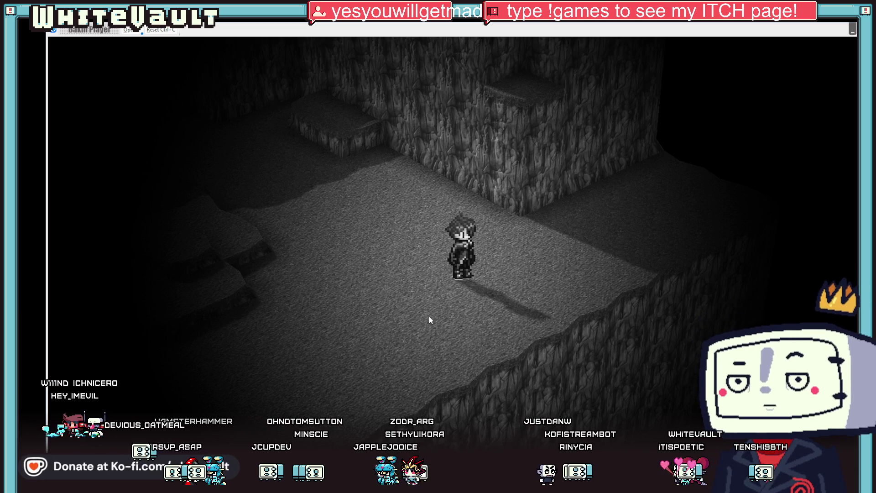
key(Left)
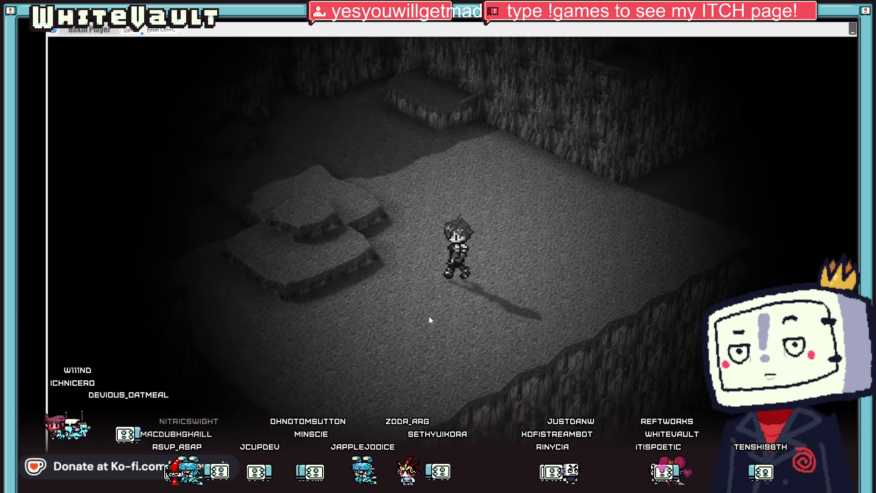
key(Down)
key(Down)
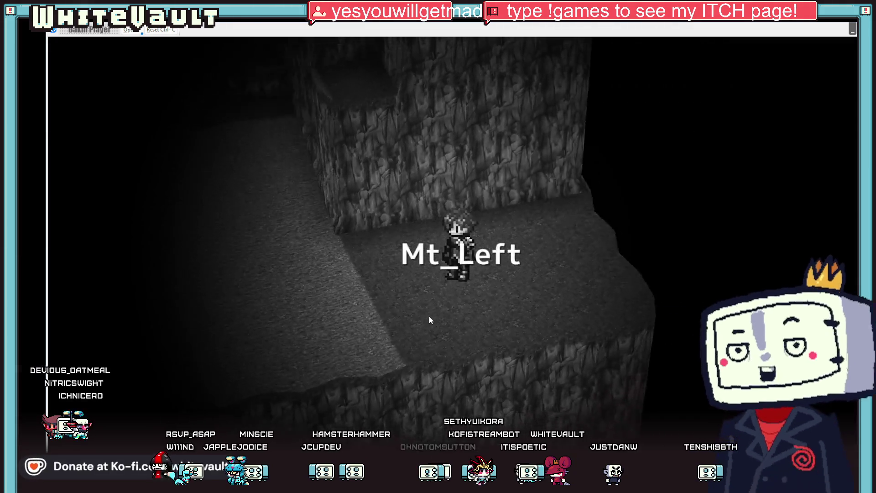
Step: Walk Mt_Left's cliff paths down to the wide cave floor by the water stream
key(Left)
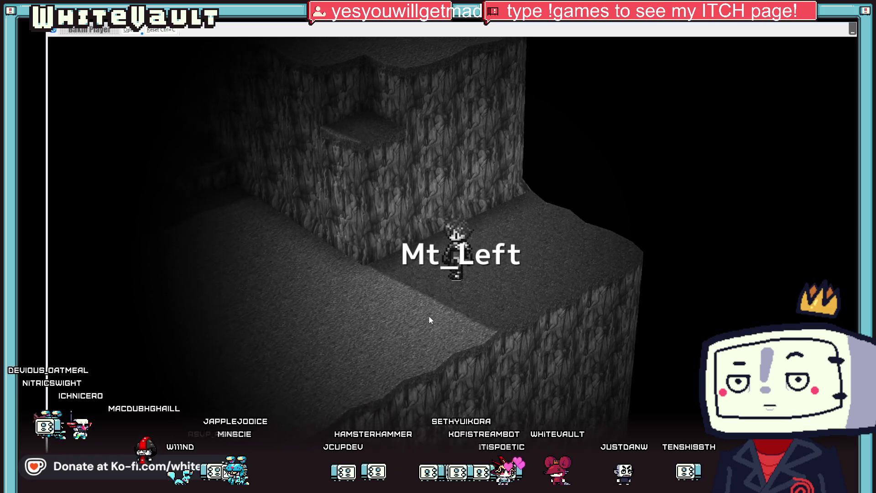
key(Up)
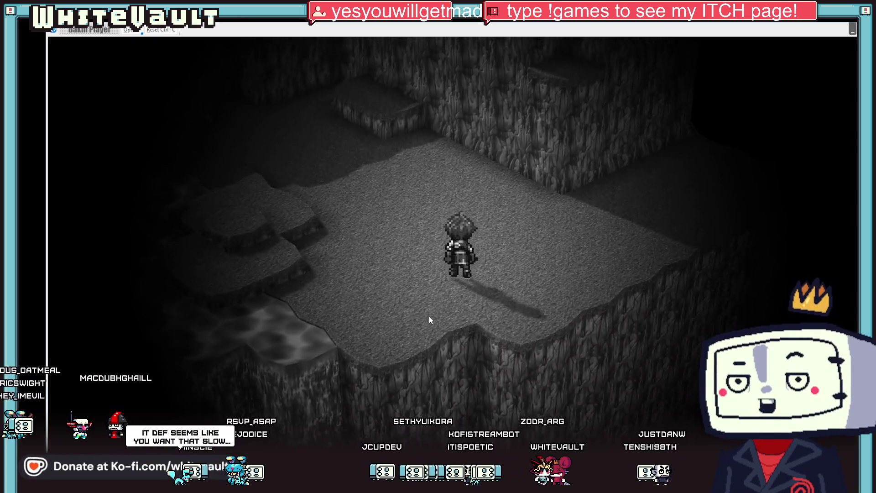
key(Down)
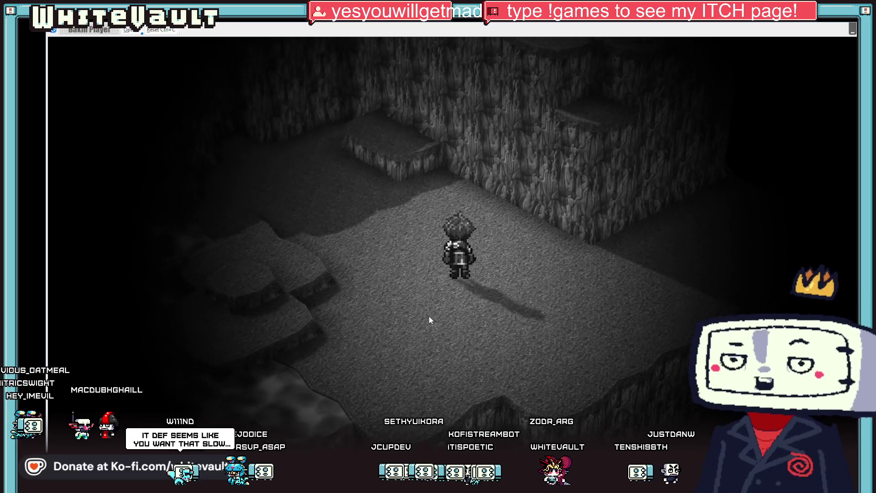
key(Up)
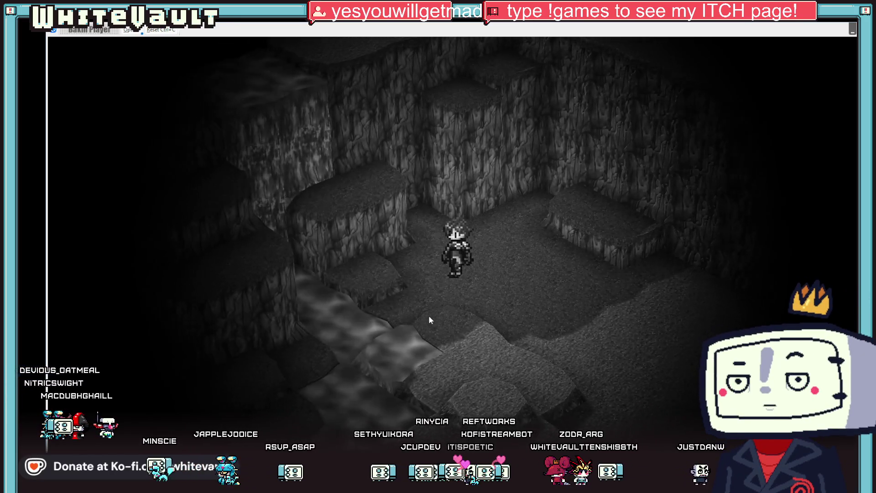
key(Down)
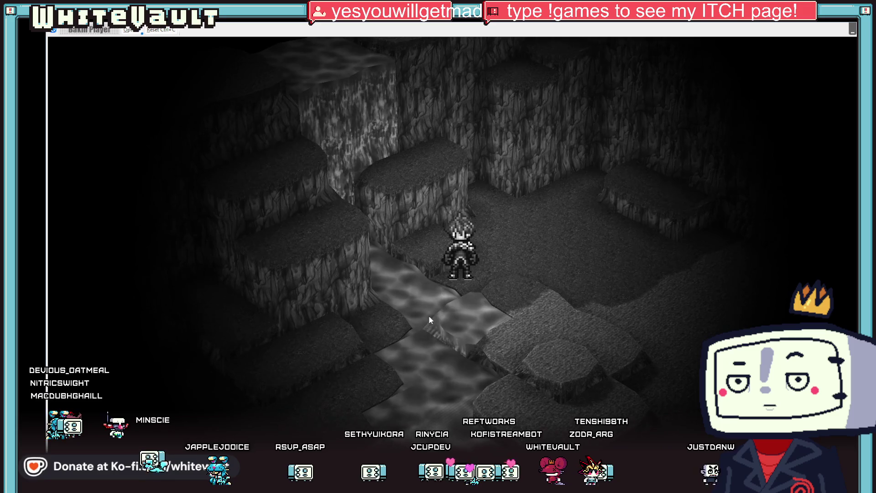
key(Down)
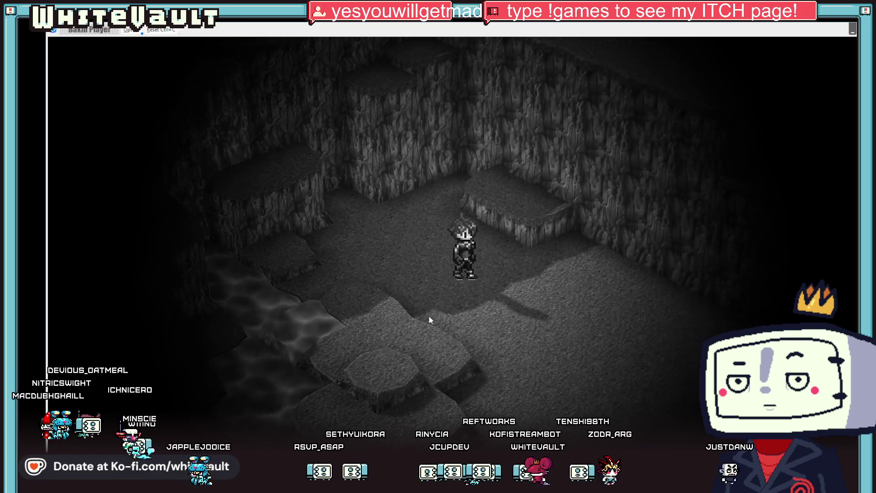
Step: Hop onto and off the ledge twice, then walk out into the next area
key(Up)
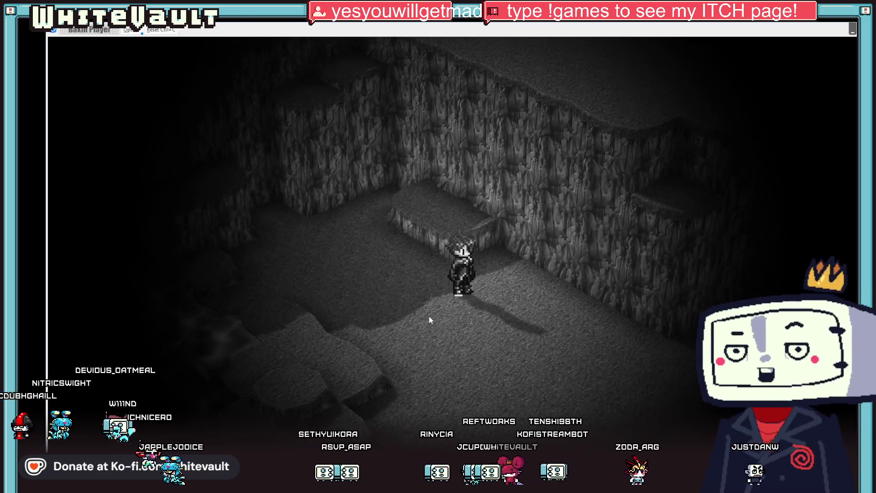
key(Up)
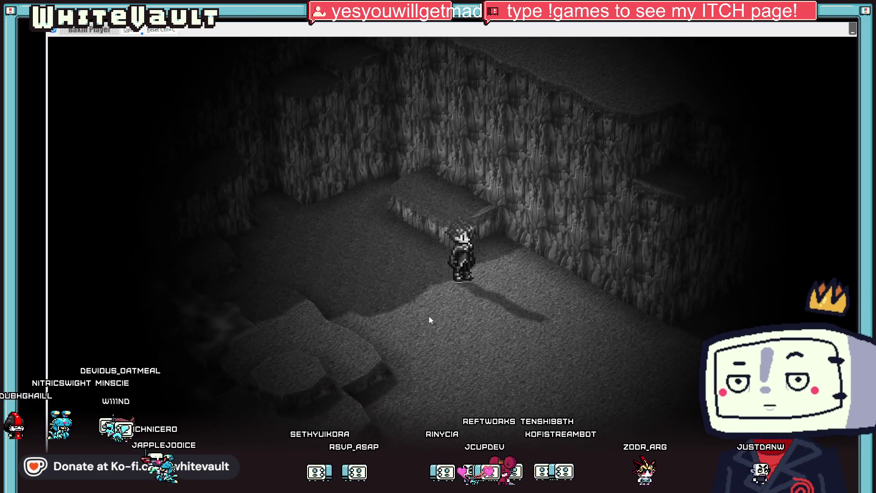
key(Down)
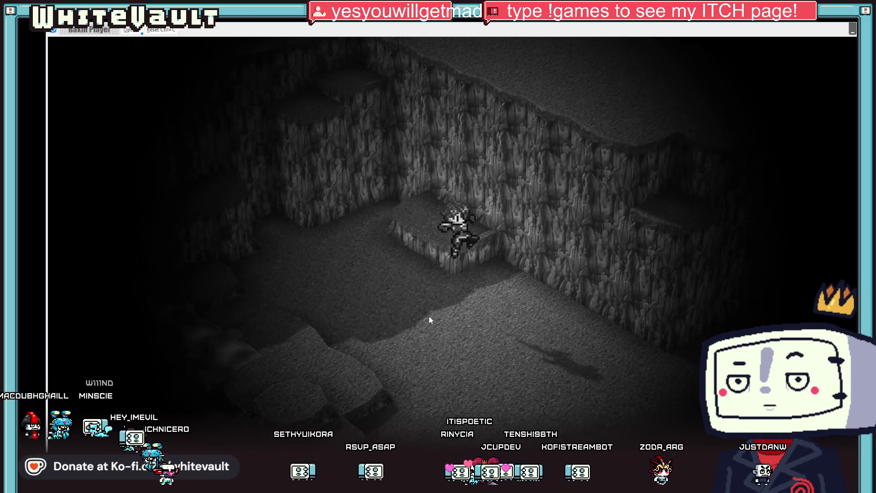
key(Up)
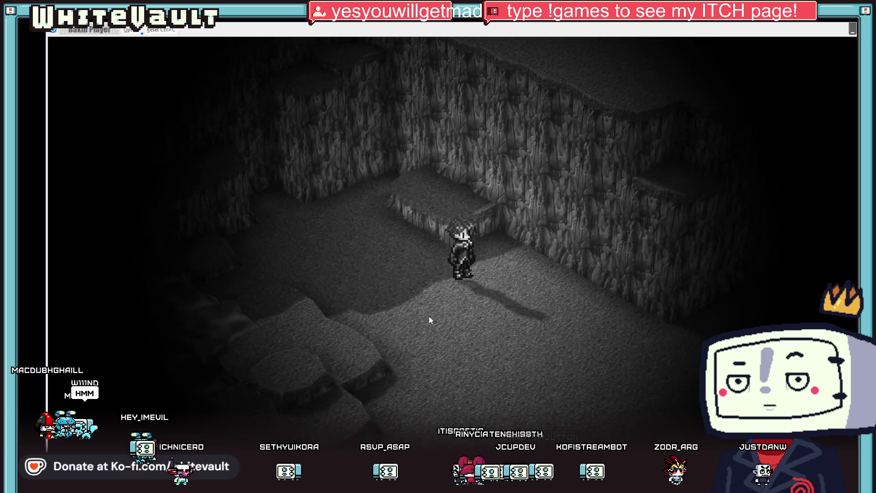
key(Down)
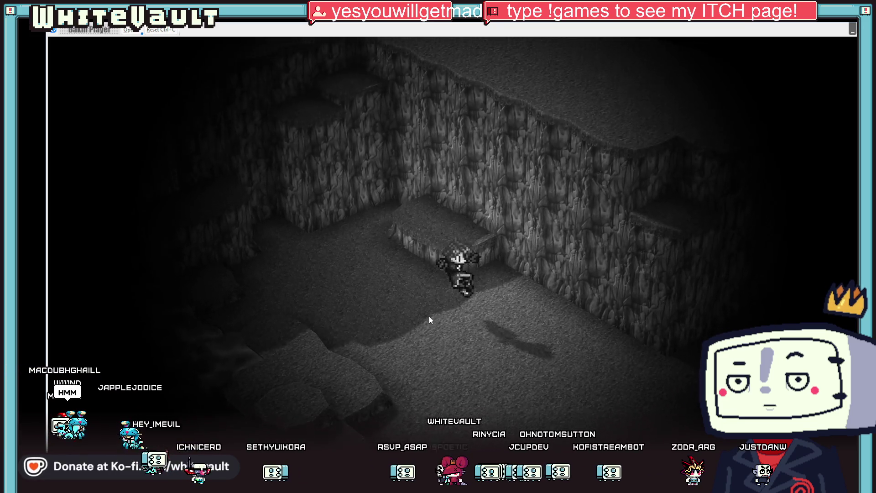
key(Down)
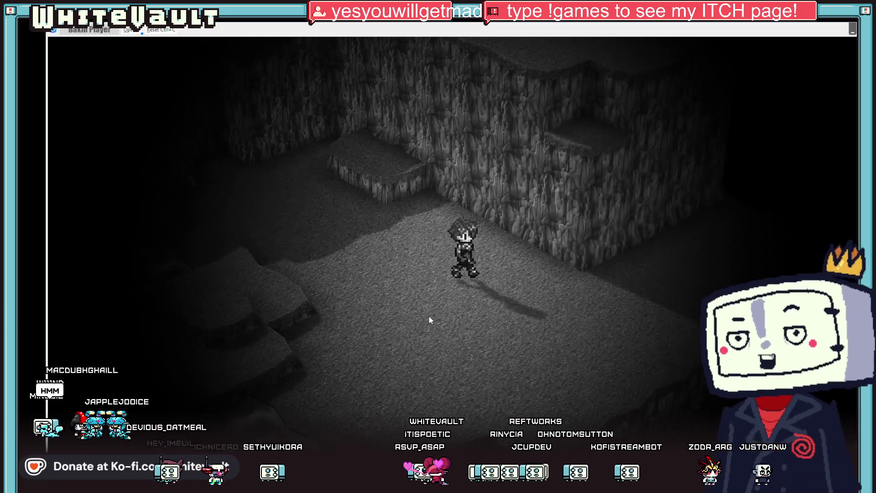
key(Down)
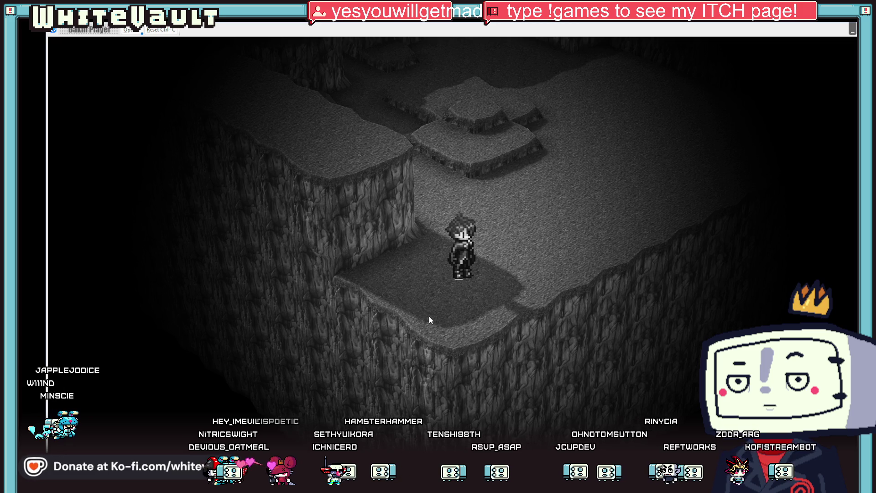
Step: Walk along the new cliff area into the exit to Mt_Right, then end the test play
key(Right)
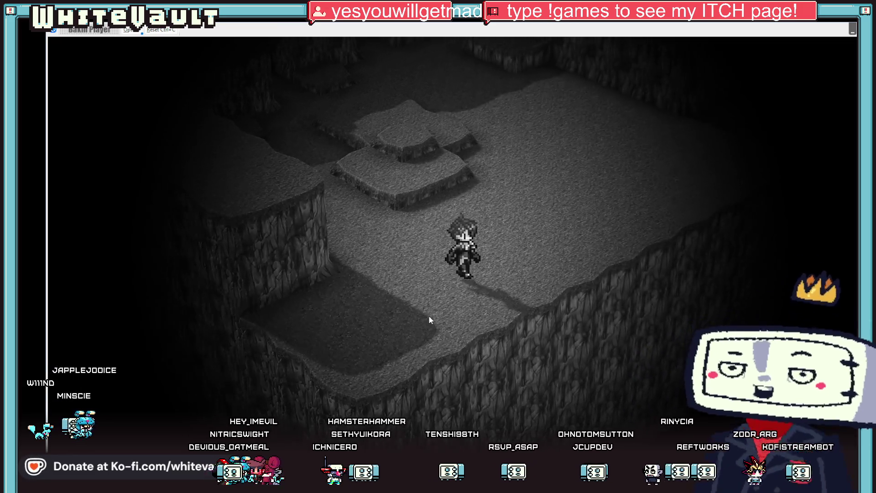
key(Right)
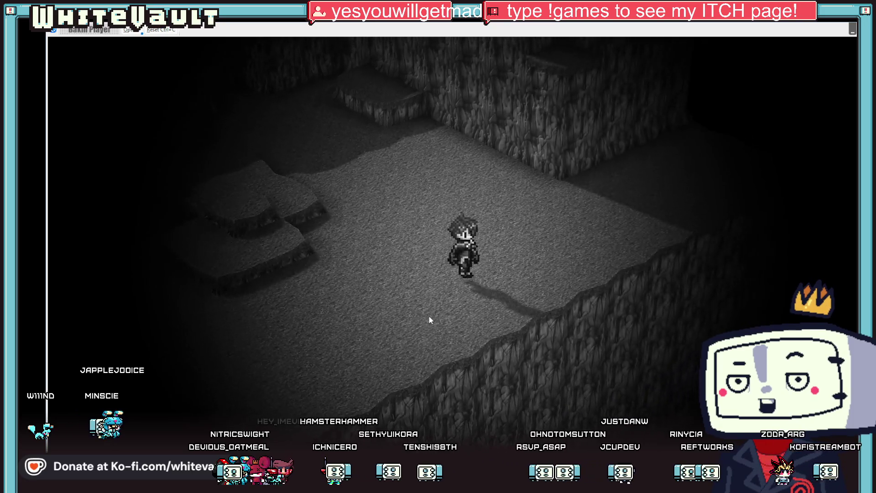
key(Up)
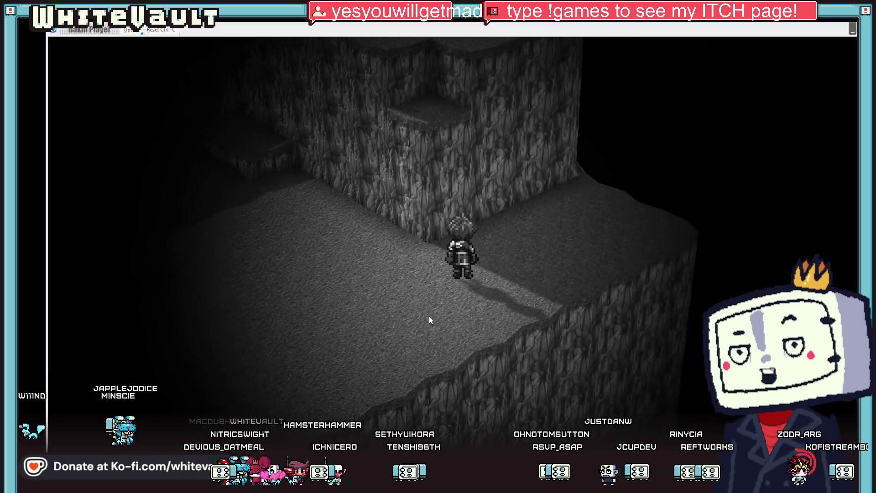
key(Up)
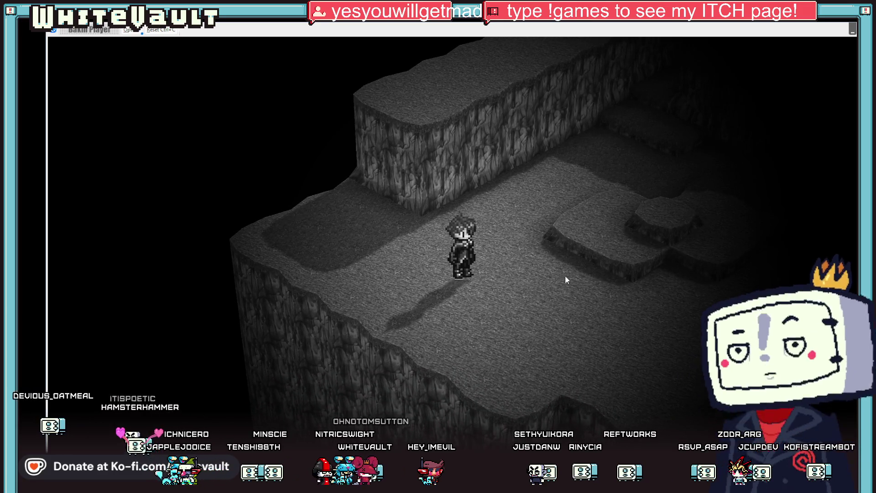
key(alt+F4)
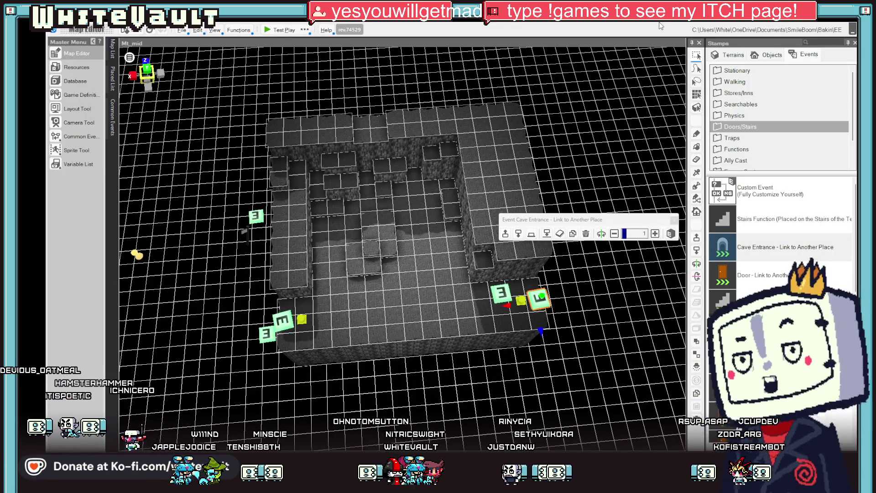
Step: Select both hooded CultPurple objects on Map_1, then switch to Map_1_1 (No.2)
mouse_move(112, 48)
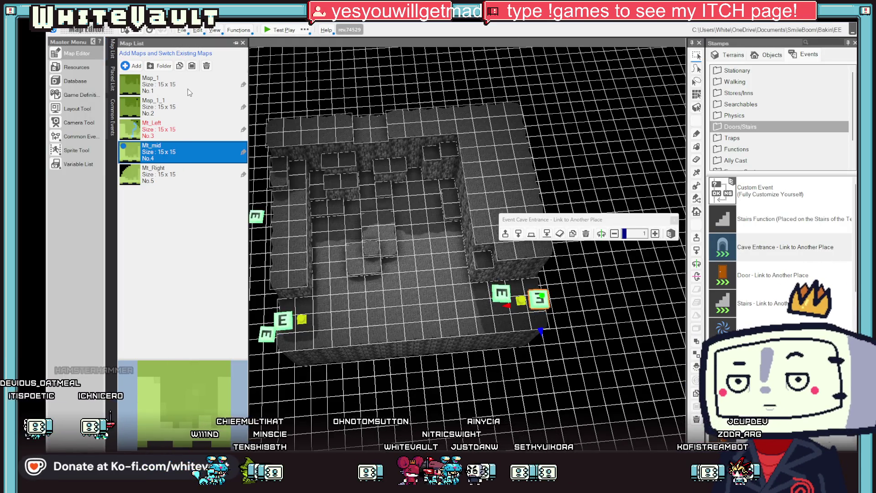
click(175, 85)
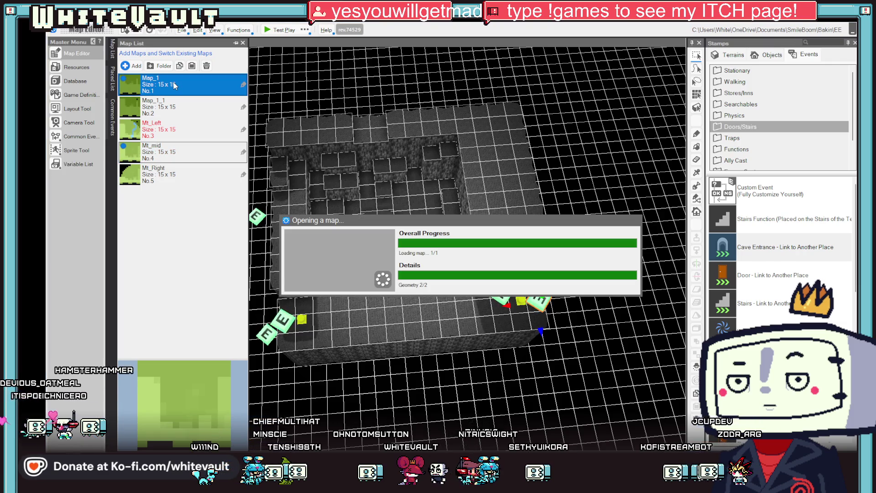
click(174, 108)
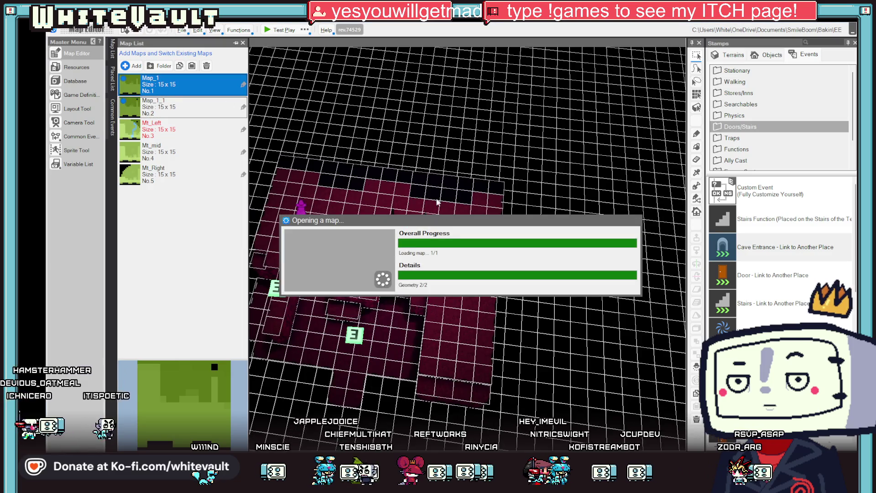
click(423, 237)
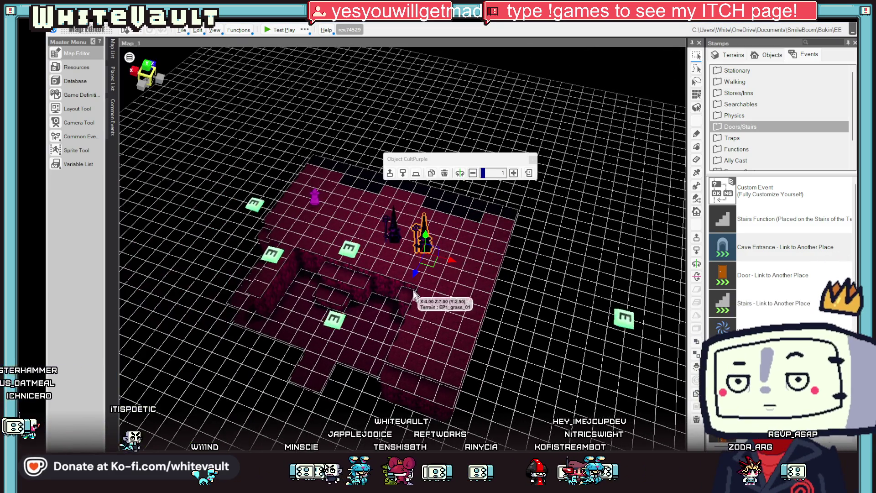
shift+click(395, 234)
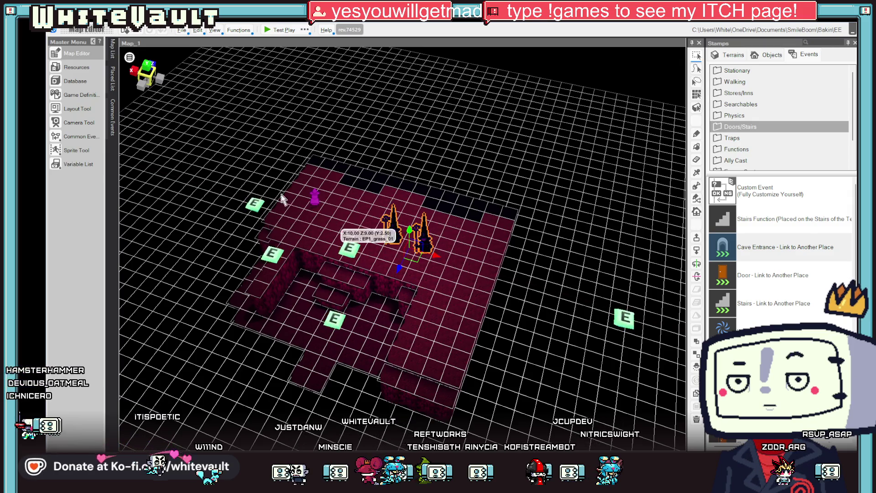
click(112, 48)
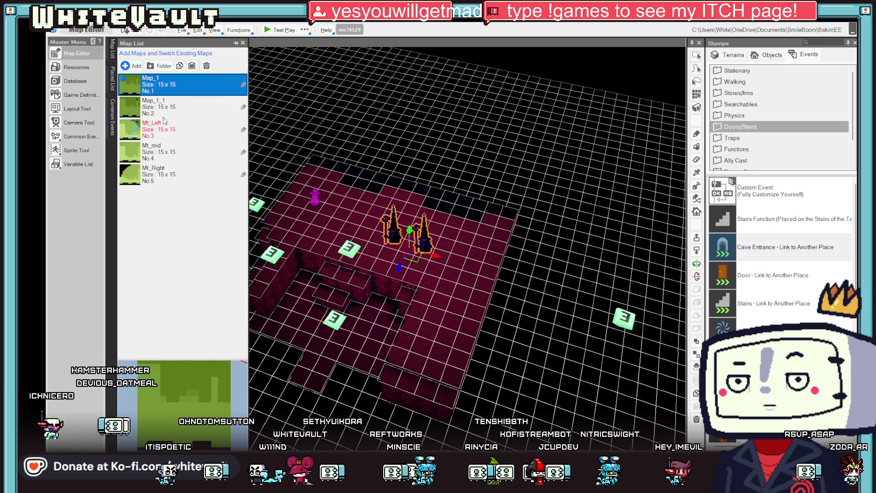
click(163, 100)
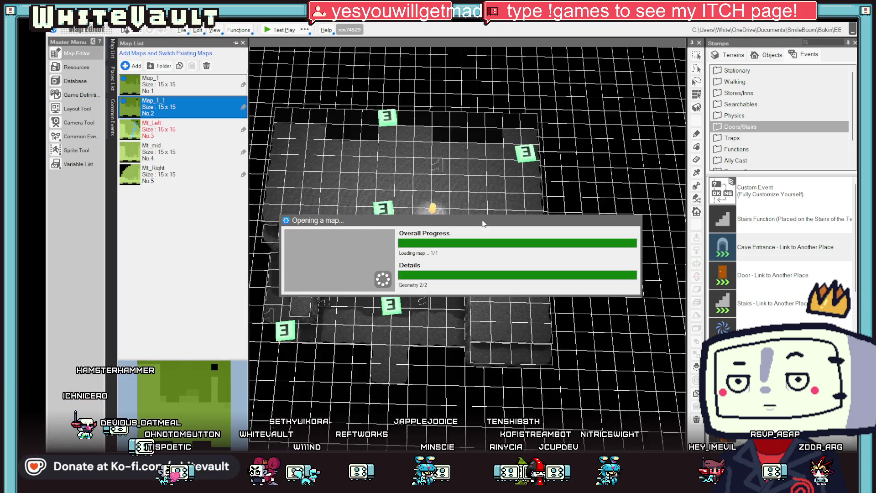
Step: Paste the two CultPurple objects into Map_1_1, check them from new angles, and test-play
key(ctrl+v)
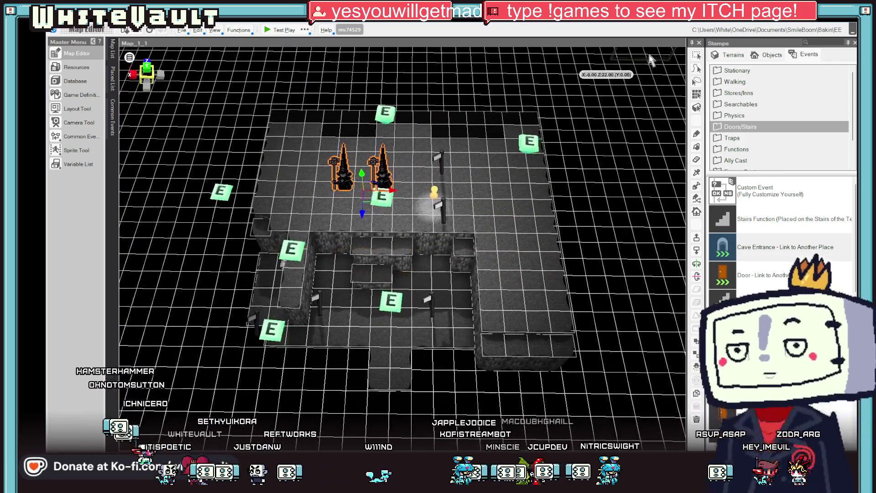
drag(593, 215, 337, 337)
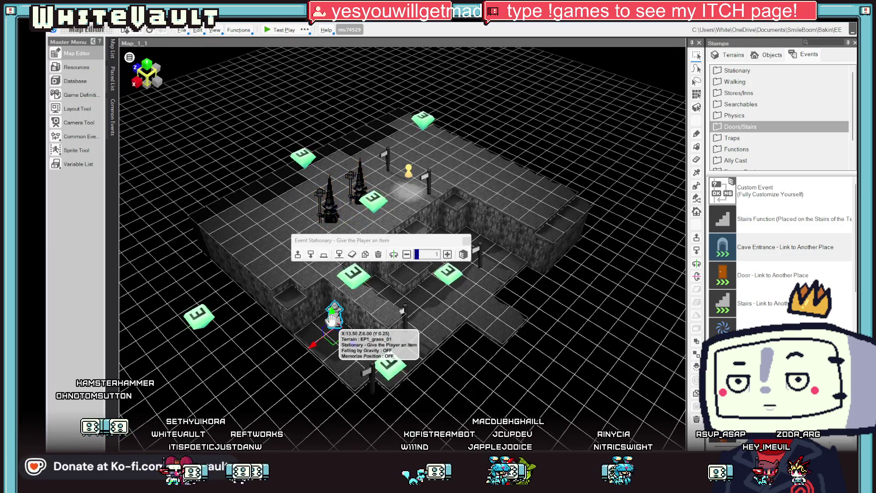
drag(328, 218, 322, 293)
drag(381, 257, 386, 226)
click(277, 31)
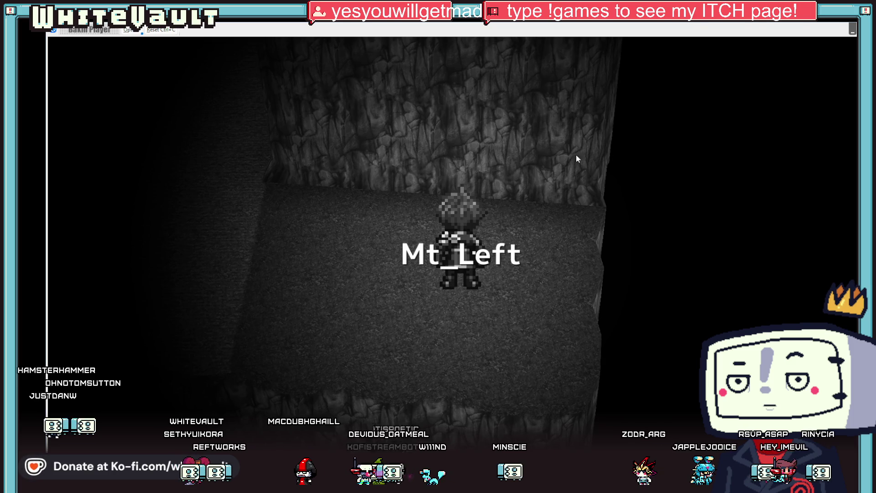
Step: Set the cave-front tile on Map_1_1 as the player start position and test-play from there
key(Escape)
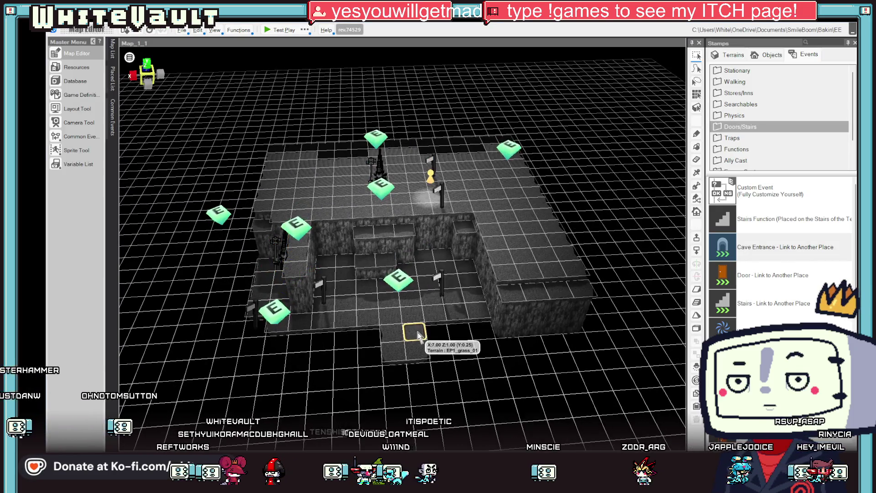
right_click(418, 337)
click(456, 364)
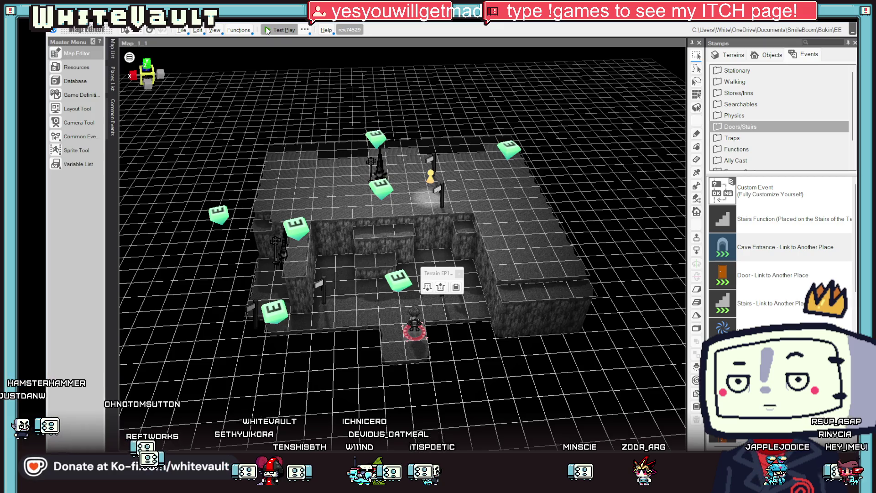
click(267, 31)
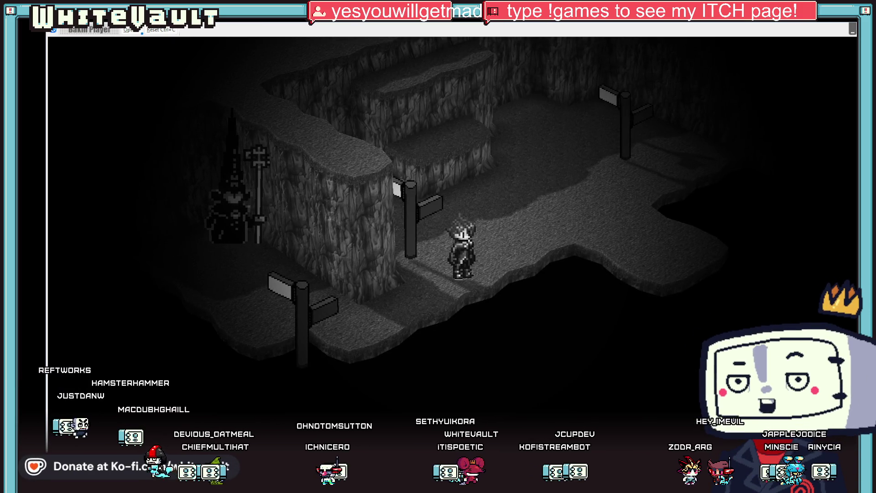
key(alt+F4)
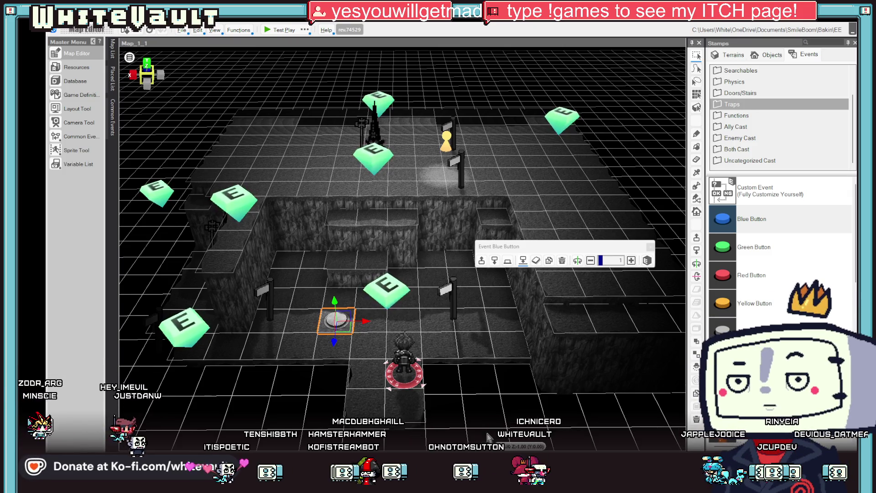
Step: Test-play Map_1_1, stepping onto the floor button, then climbing the ledges and returning past the signpost
click(281, 31)
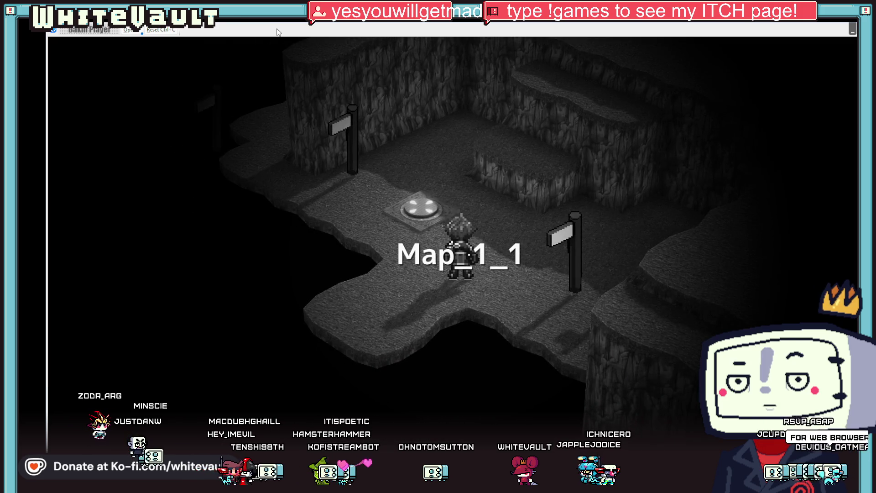
key(Down)
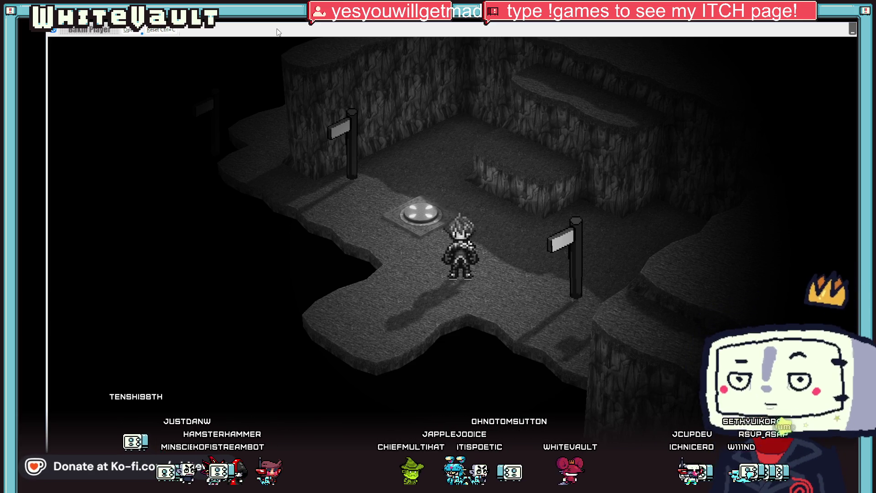
key(Up)
key(Up)
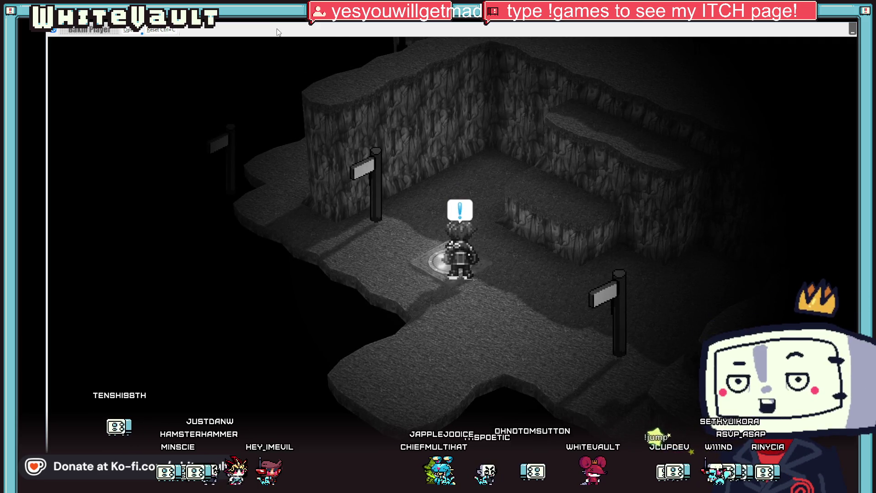
key(Right)
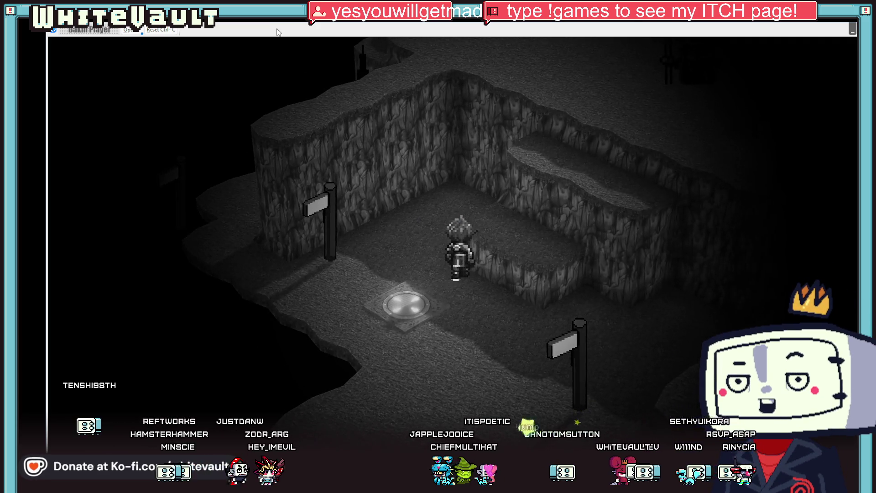
key(Up)
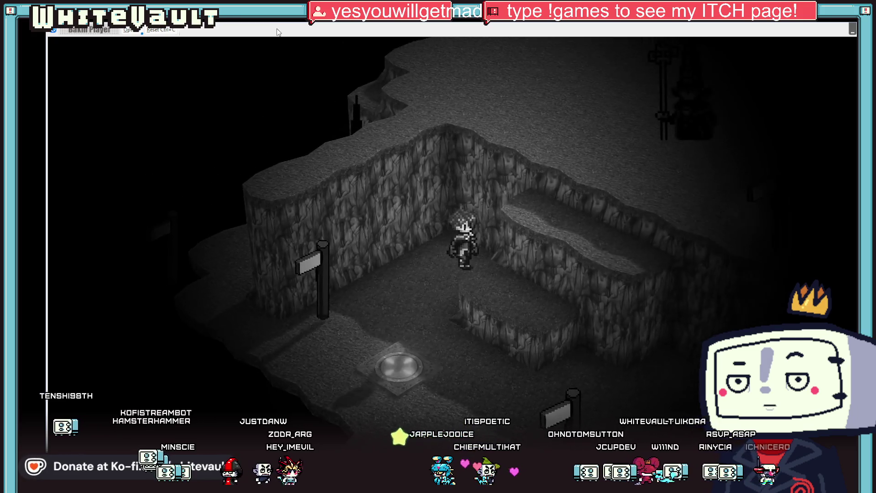
key(Up)
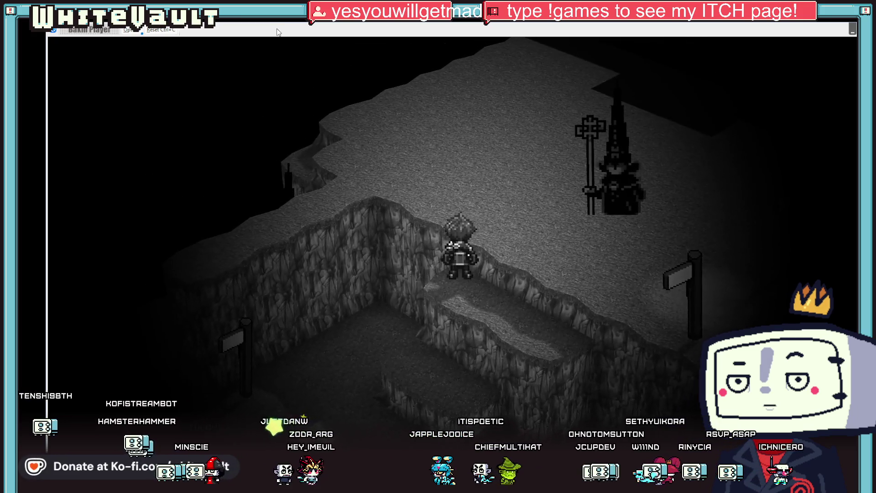
key(Down)
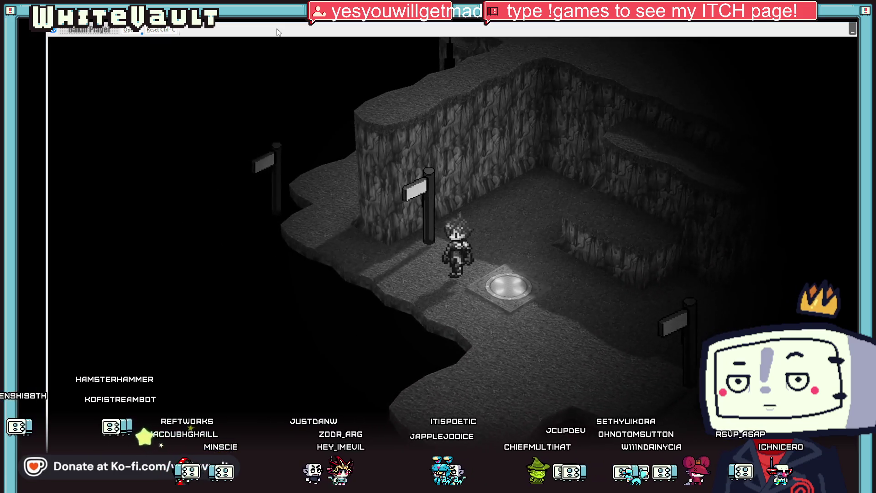
key(Down)
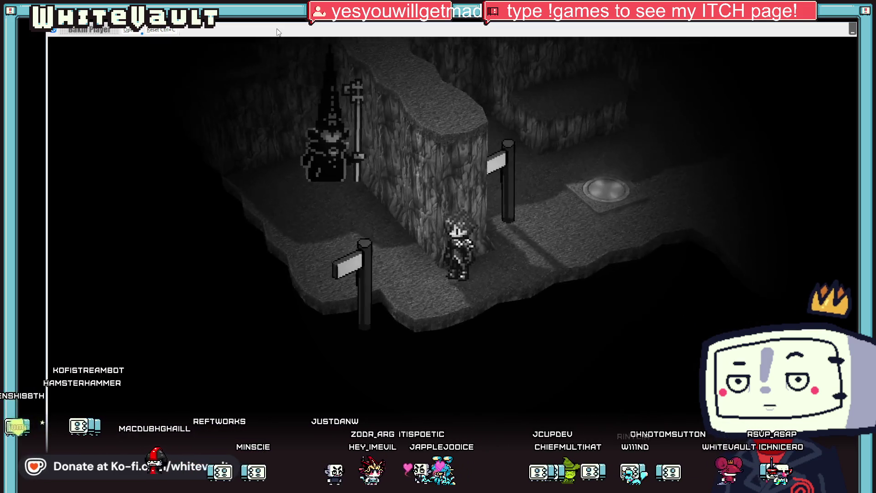
Step: Step back onto the glowing button, walk up toward the robed figure, then end the test play
key(Up)
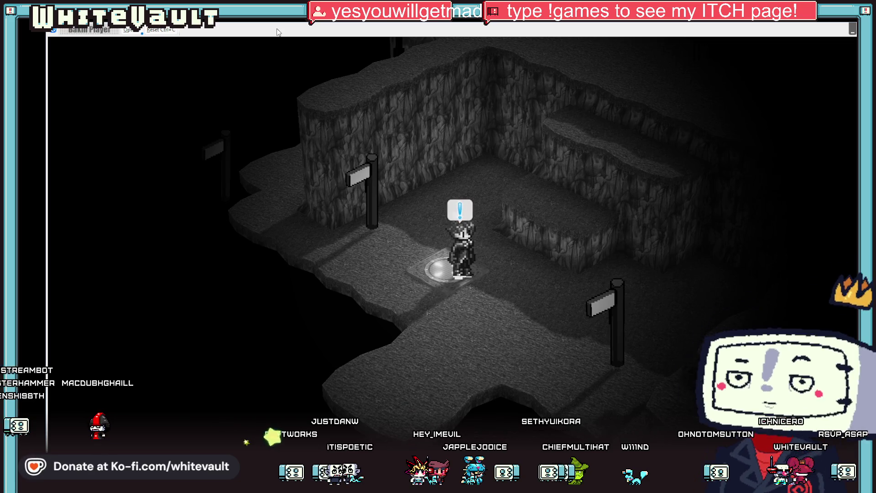
key(Right)
key(Up)
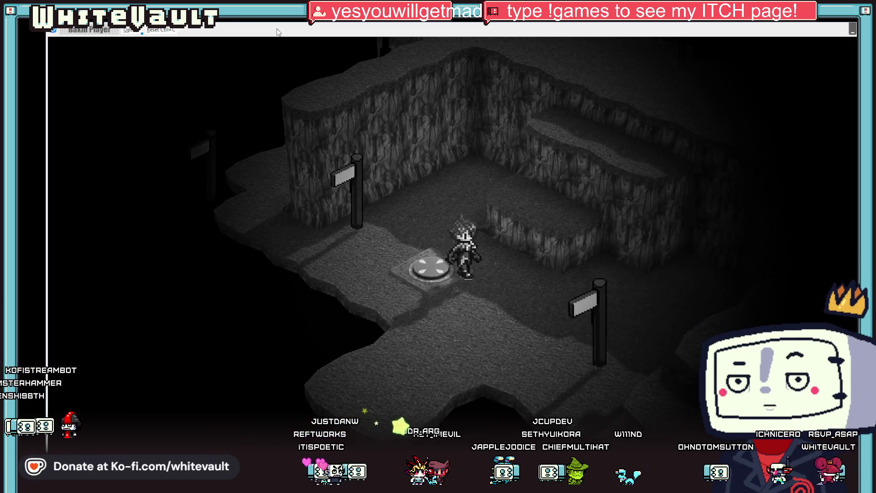
key(Up)
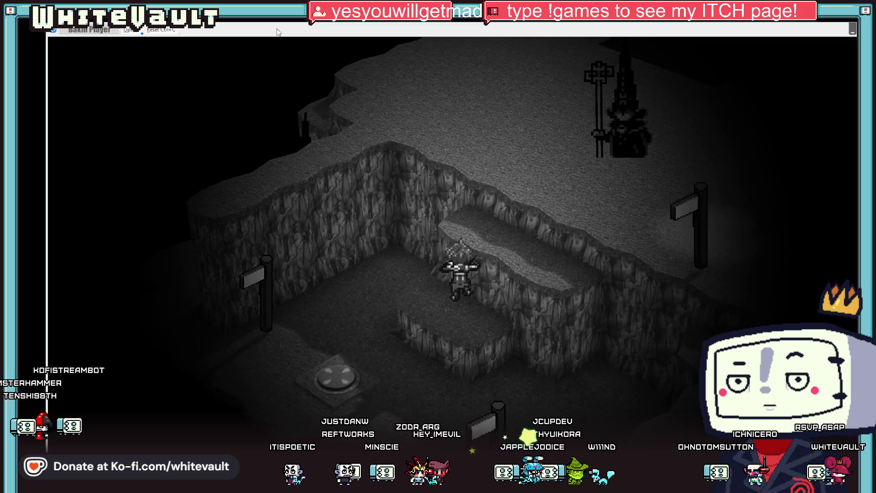
key(Right)
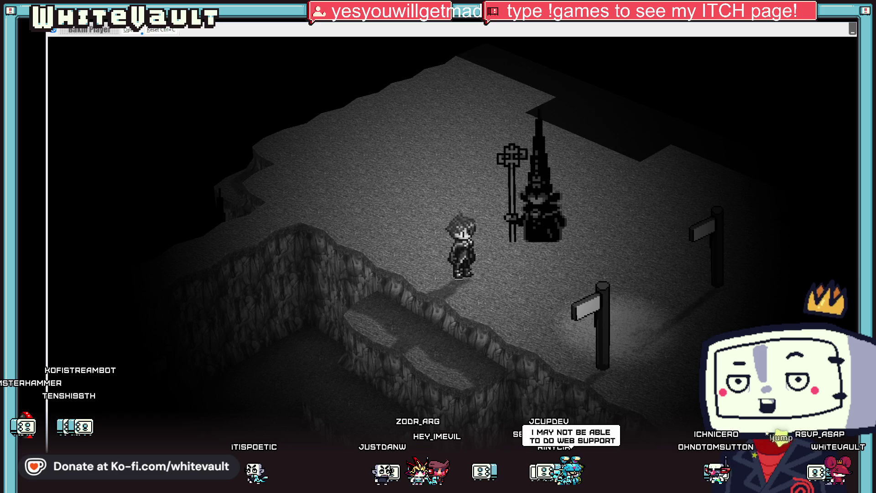
key(alt+F4)
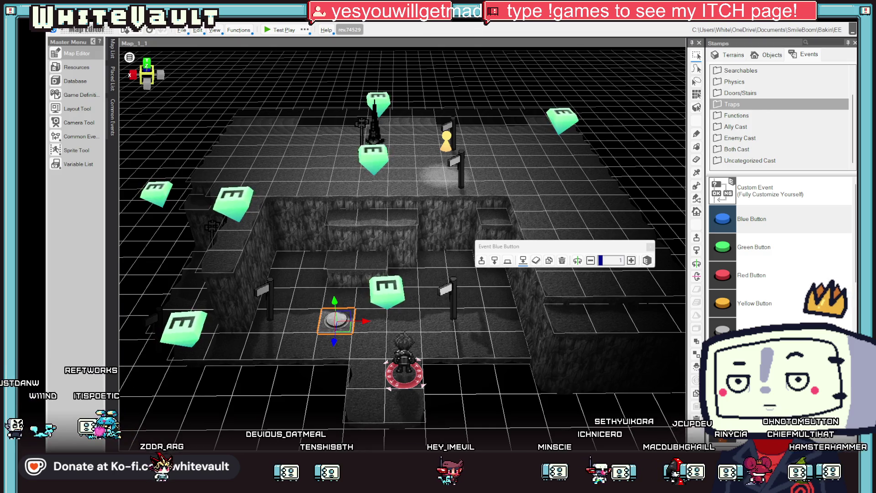
key(alt+Tab)
Step: Browse the chr000_walk, Post_wait.png and Sprite-0001 files, settling on ee.aseprite and zooming its canvas
scroll(485, 292, down, 4)
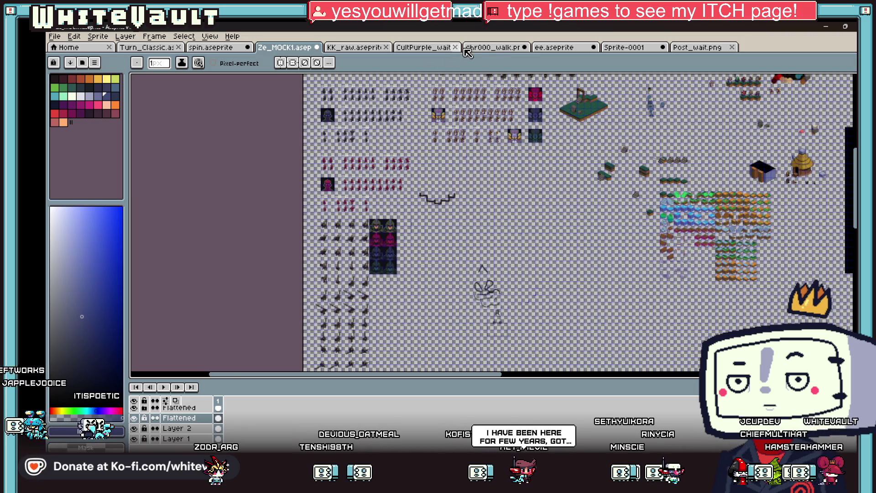
click(465, 49)
click(682, 48)
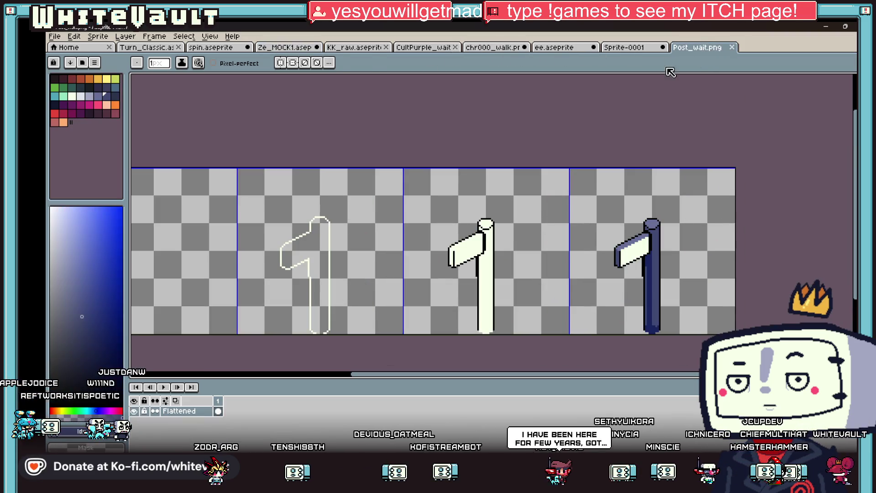
click(624, 48)
click(554, 47)
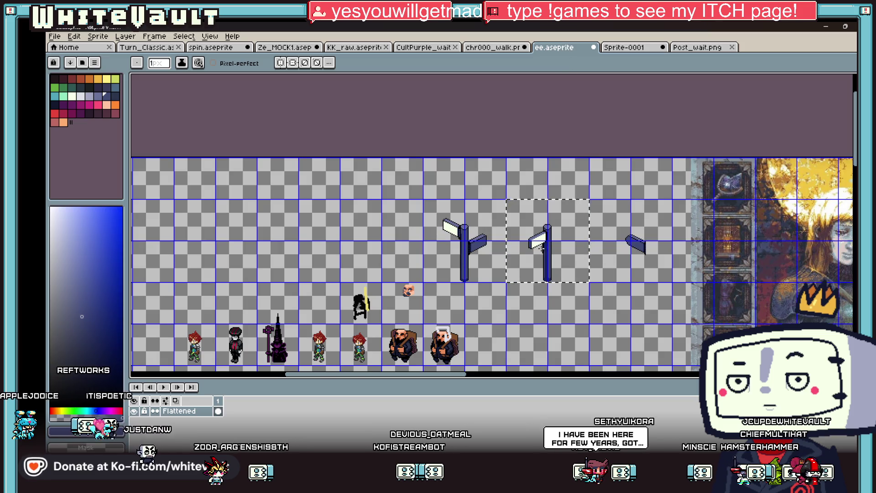
scroll(542, 249, down, 2)
scroll(538, 228, up, 3)
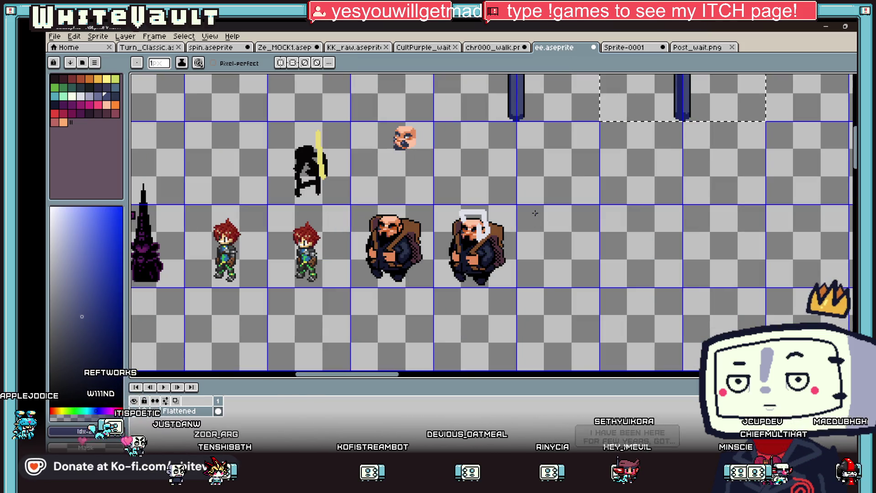
scroll(536, 212, up, 1)
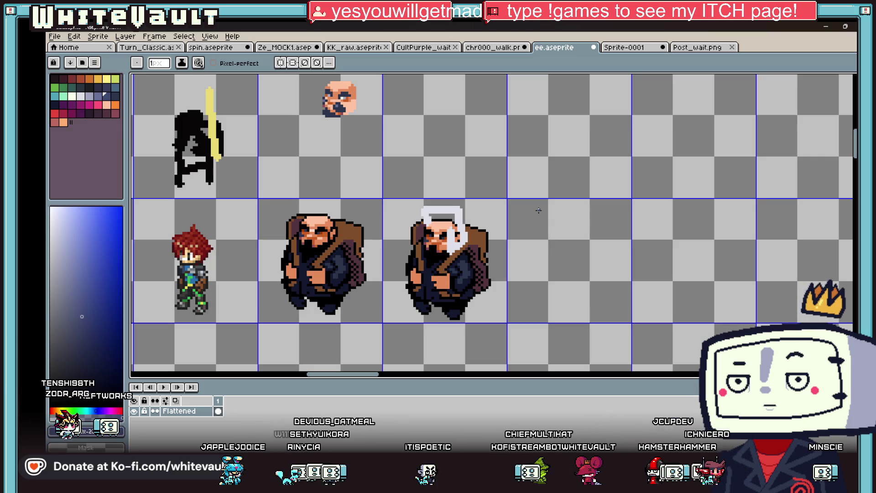
scroll(464, 214, down, 2)
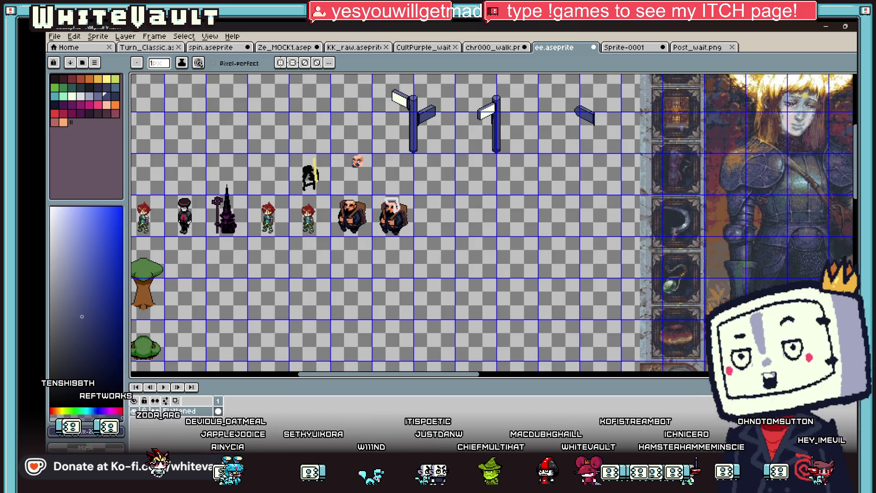
Step: Check the i.gyazo.com browser window and Aseprite, then return to Bakin and re-angle the Map_1_1 cave view
mouse_move(423, 486)
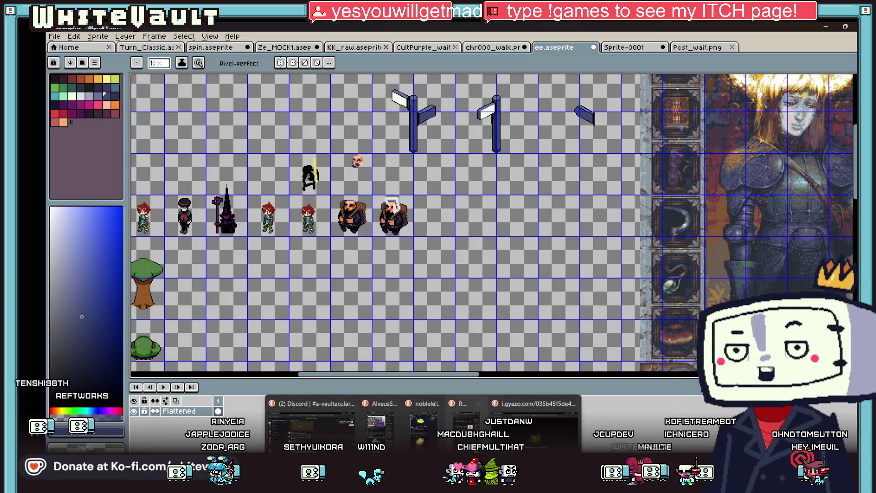
click(527, 434)
key(alt+Tab)
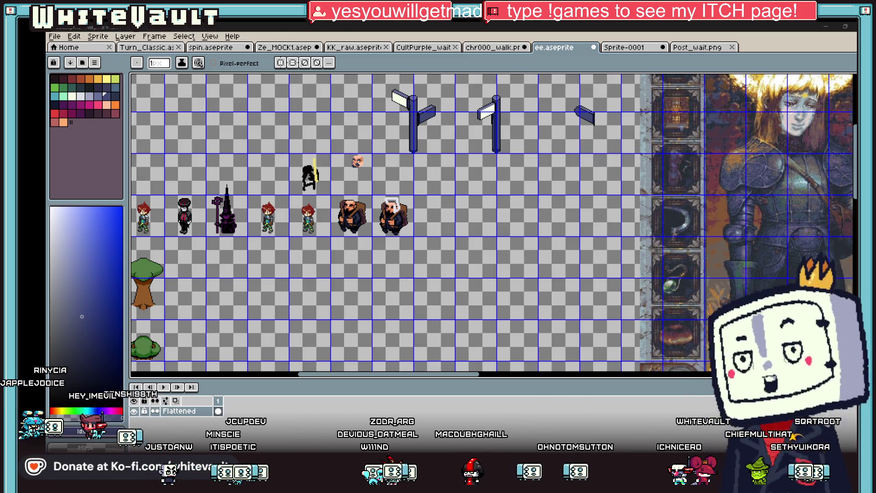
key(alt+Tab)
drag(487, 349, 490, 355)
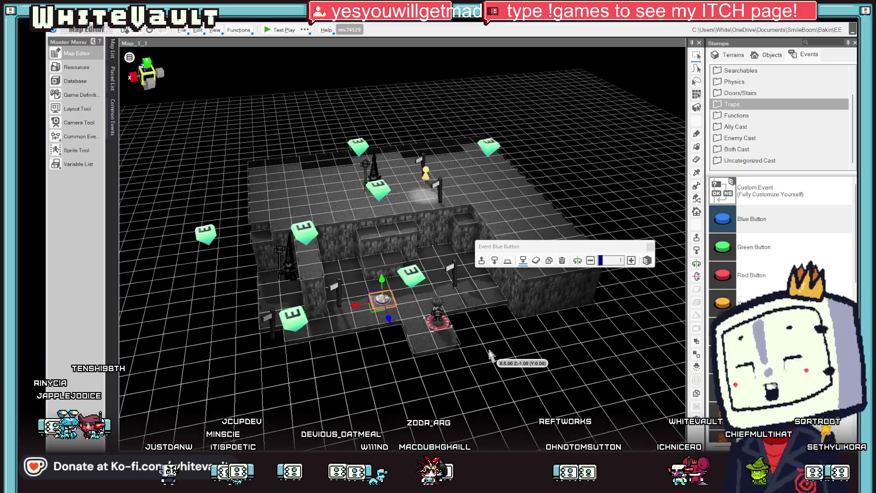